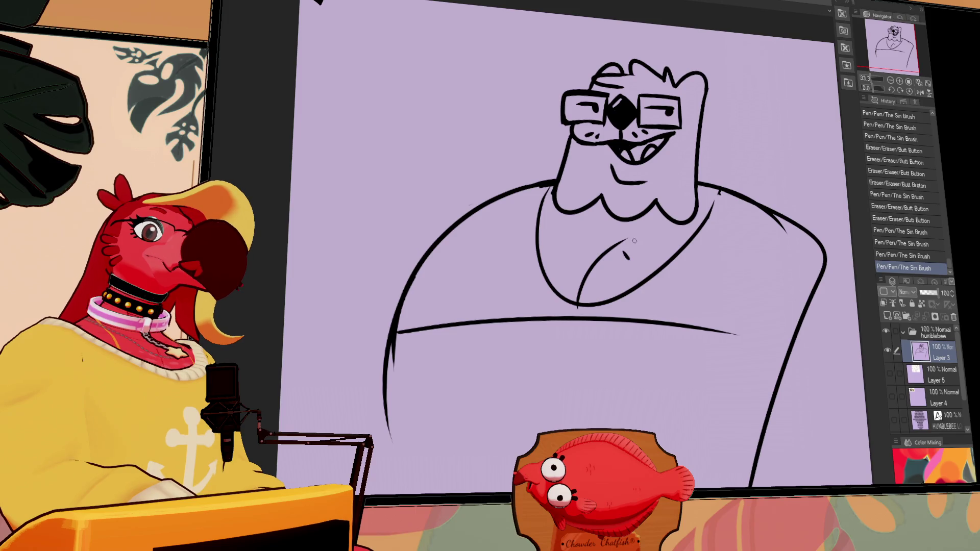
Step: Add chest fur ticks and redraw the left shoulder curve and the right arm's inner line
left_click_drag(553, 242, 559, 250)
left_click_drag(523, 191, 394, 322)
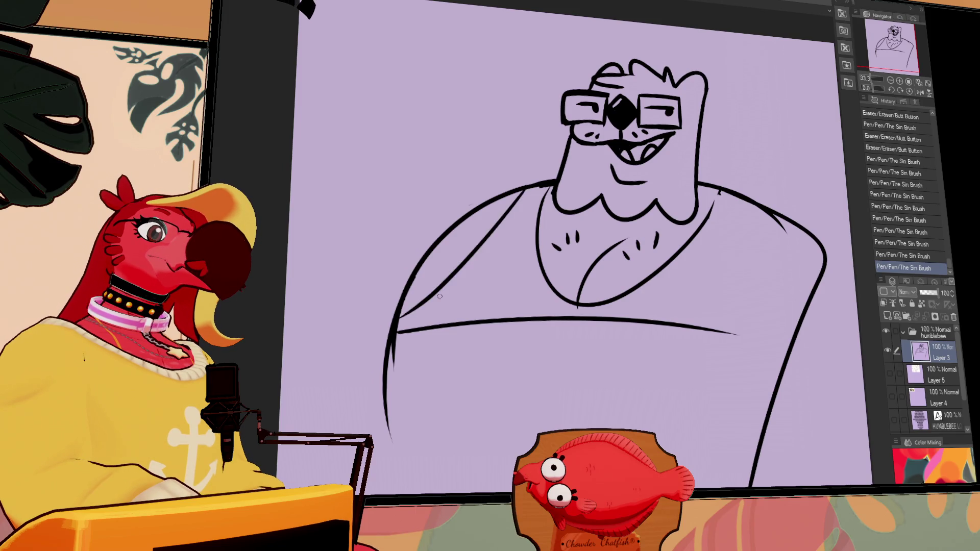
key("ctrl+z")
mouse_move(505, 190)
left_mouse_down()
mouse_move(413, 271)
mouse_move(400, 302)
left_mouse_up()
left_click_drag(520, 188, 397, 308)
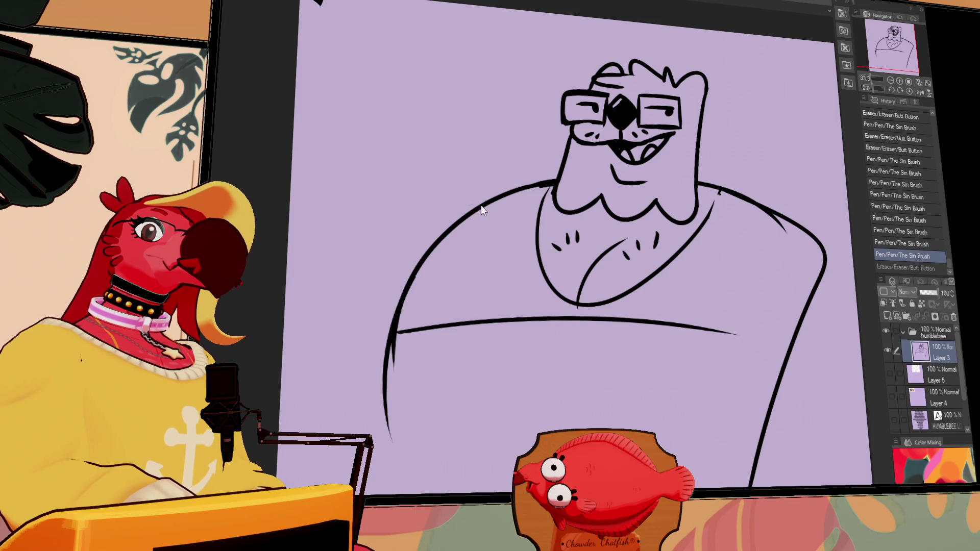
key("ctrl+z")
mouse_move(760, 207)
left_mouse_down()
mouse_move(782, 363)
mouse_move(783, 353)
left_mouse_up()
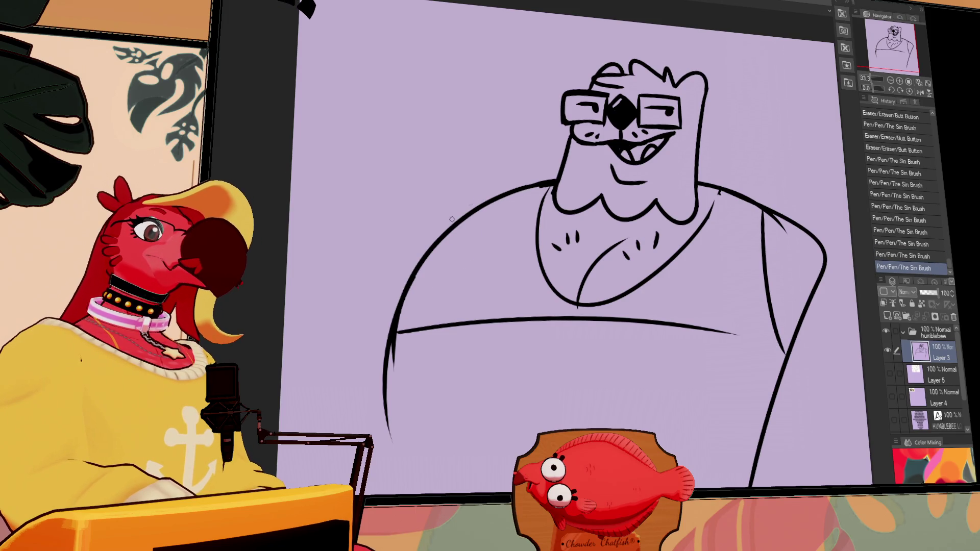
left_click_drag(521, 185, 391, 381)
Step: Redo the right arm's inner line, erasing the lower fork, upper arc and shoulder corner
mouse_move(795, 262)
left_mouse_down()
mouse_move(685, 246)
mouse_move(681, 345)
left_mouse_up()
left_click_drag(658, 199, 687, 385)
left_click_drag(673, 281, 684, 382)
left_click_drag(720, 244, 668, 206)
left_click_drag(719, 237, 710, 299)
left_click_drag(645, 188, 658, 235)
Step: Redraw the right arm's outer line as one long stroke, retrying until it fits
left_click_drag(639, 187, 681, 384)
key("ctrl+z")
left_click_drag(651, 257, 671, 363)
left_click_drag(644, 190, 684, 390)
key("ctrl+z")
left_click_drag(641, 187, 686, 409)
key("ctrl+z")
Step: Erase stray lines along the right arm and undo a short stray stroke
left_click_drag(648, 215, 688, 408)
left_click_drag(653, 267, 676, 382)
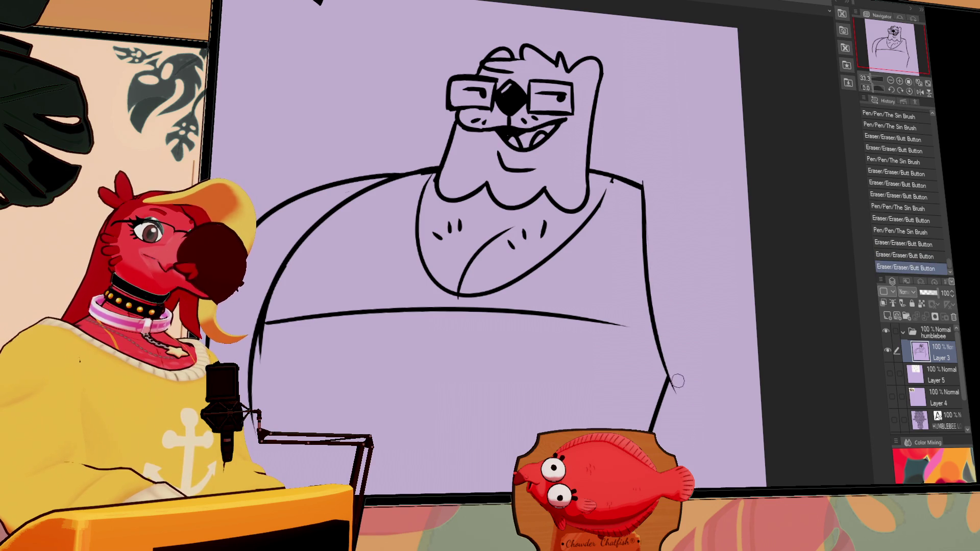
scroll(728, 343, "up", 5)
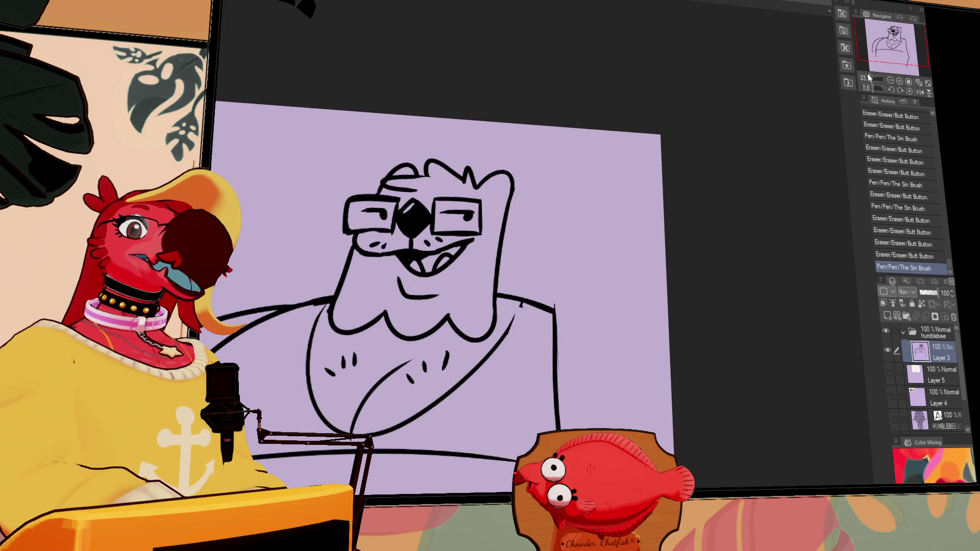
scroll(612, 194, "up", 2)
key("ctrl+z")
Step: Sketch a quick doodle with a zigzag beak, eye loop, pupil and long neck
mouse_move(587, 104)
left_mouse_down()
mouse_move(550, 250)
mouse_move(593, 244)
left_mouse_up()
mouse_move(592, 246)
left_mouse_down()
mouse_move(582, 252)
mouse_move(667, 271)
left_mouse_up()
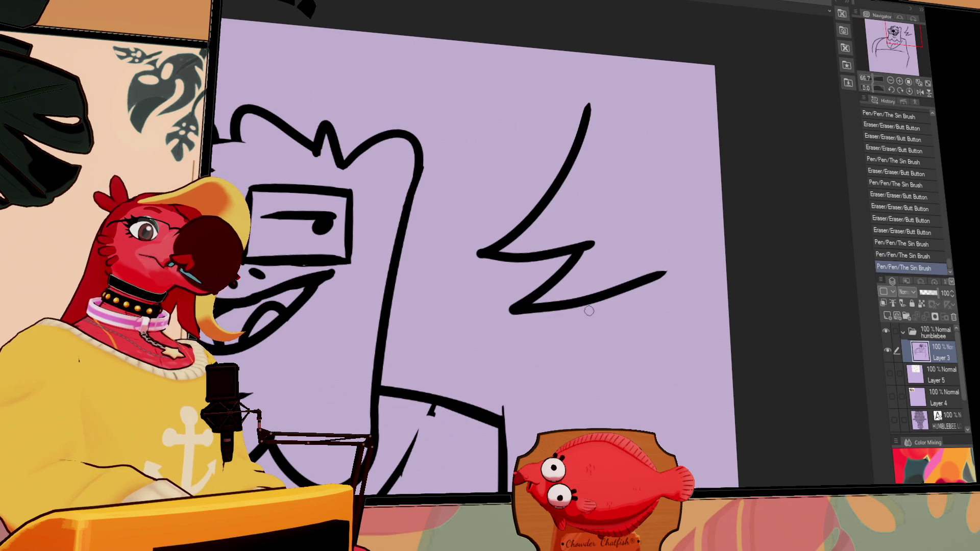
mouse_move(585, 128)
left_mouse_down()
mouse_move(654, 114)
mouse_move(642, 117)
mouse_move(654, 189)
left_mouse_up()
mouse_move(648, 131)
left_mouse_down()
mouse_move(657, 114)
mouse_move(619, 148)
mouse_move(619, 162)
left_mouse_up()
left_click_drag(641, 283, 702, 244)
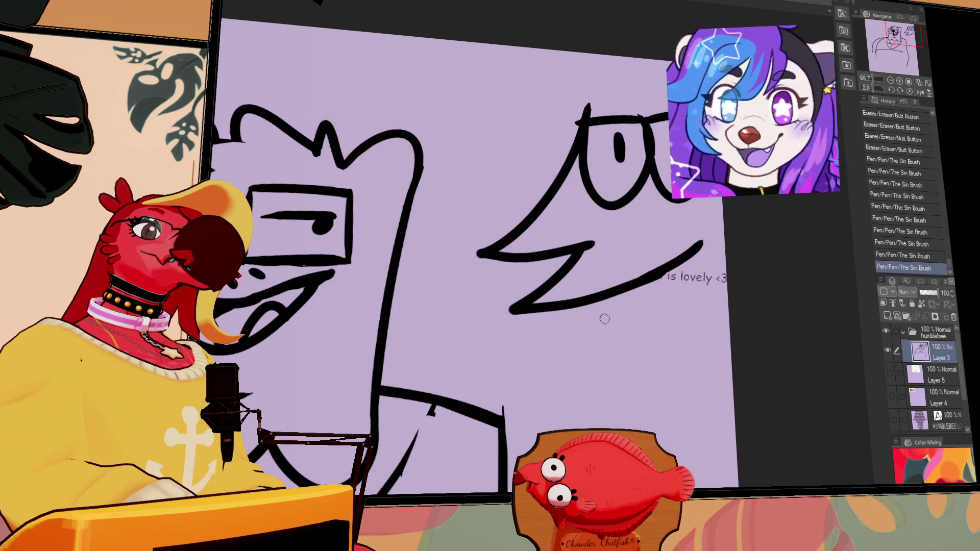
left_click_drag(596, 303, 663, 438)
left_click_drag(683, 403, 616, 396)
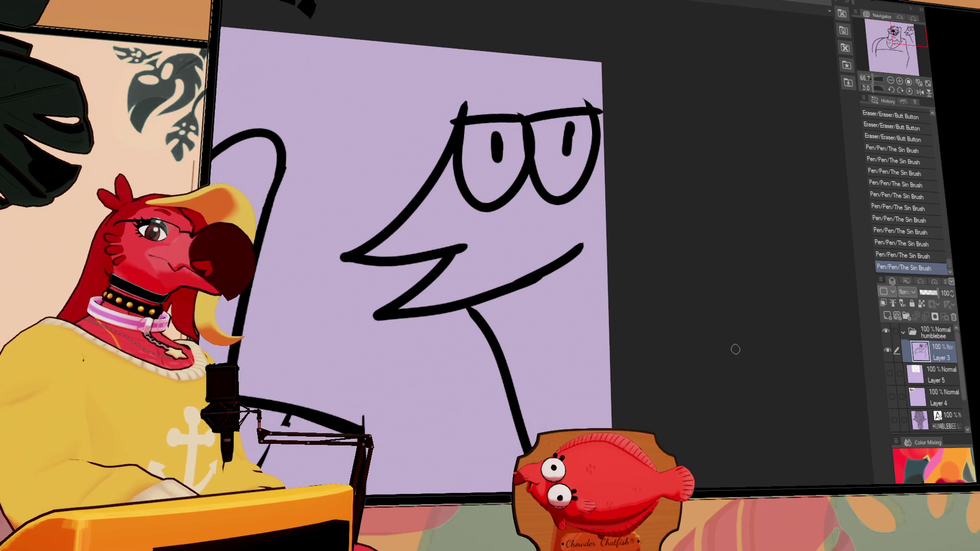
Step: Select the doodle, delete it, zoom out and clear the selection
mouse_move(401, 404)
left_mouse_down()
mouse_move(724, 205)
mouse_move(735, 332)
left_mouse_up()
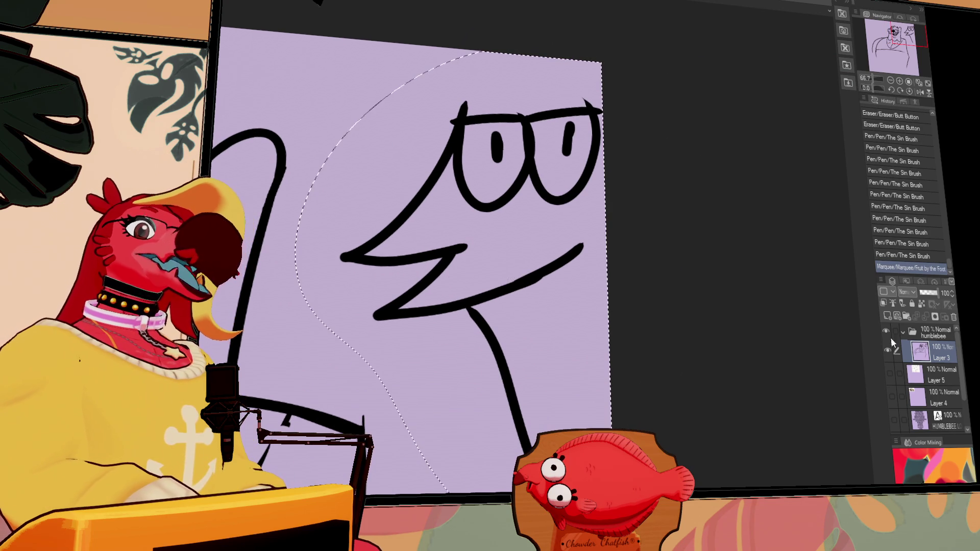
key("Delete")
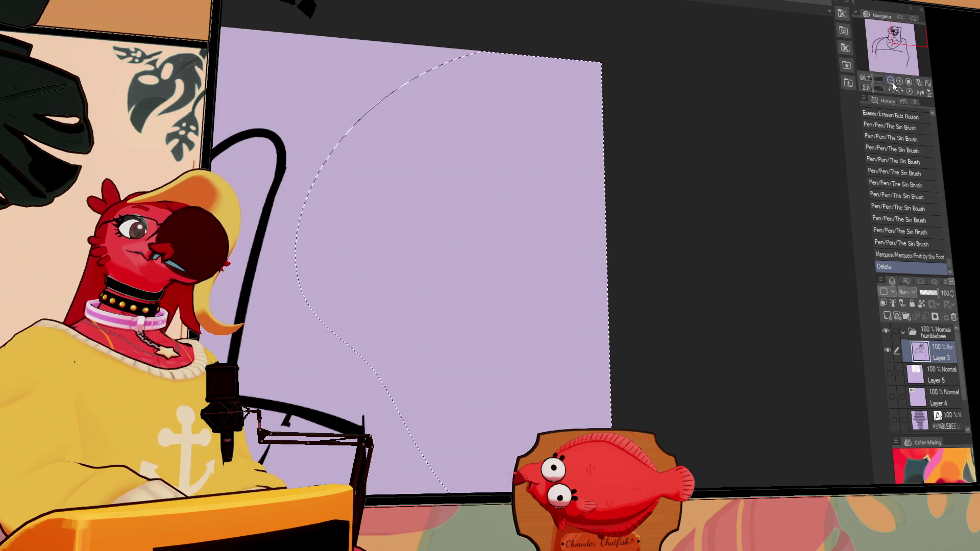
key("ctrl+minus")
key("ctrl+d")
Step: Hide the bear line art and show the red bird drawing in the chai folder
left_click(886, 330)
left_click(893, 373)
left_click(893, 373)
scroll(894, 388, "down", 2)
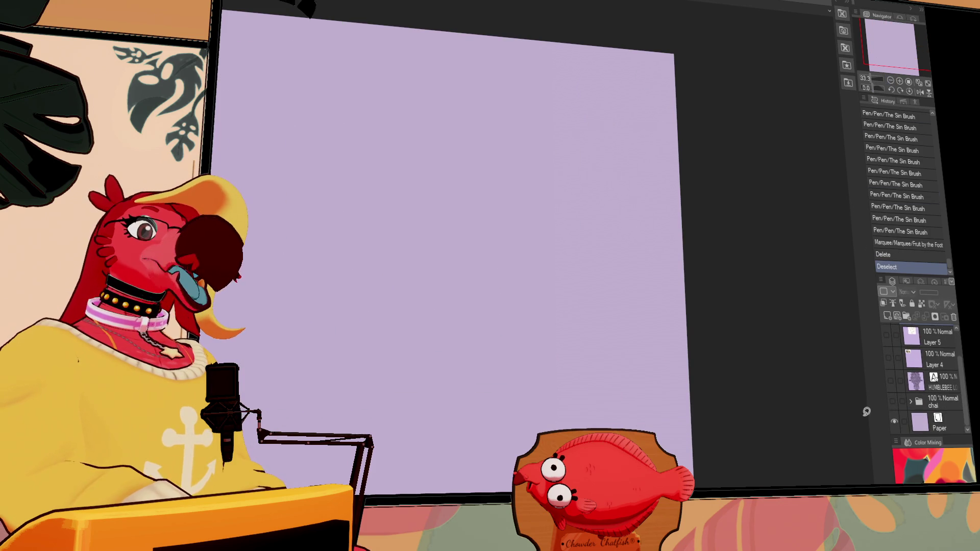
left_click(892, 401)
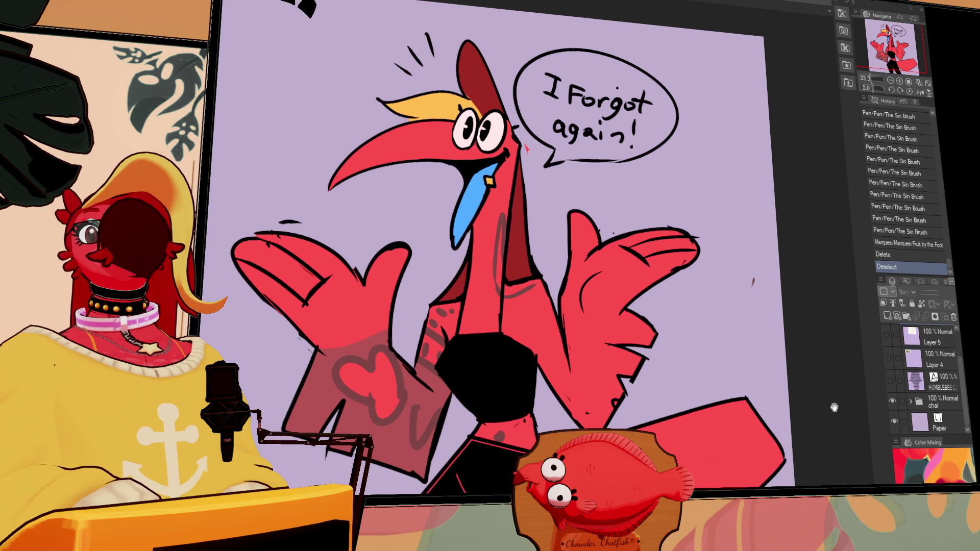
Step: View the whole red bird drawing at 25%, then hide it and reactivate the humblebee folder
key("ctrl+minus")
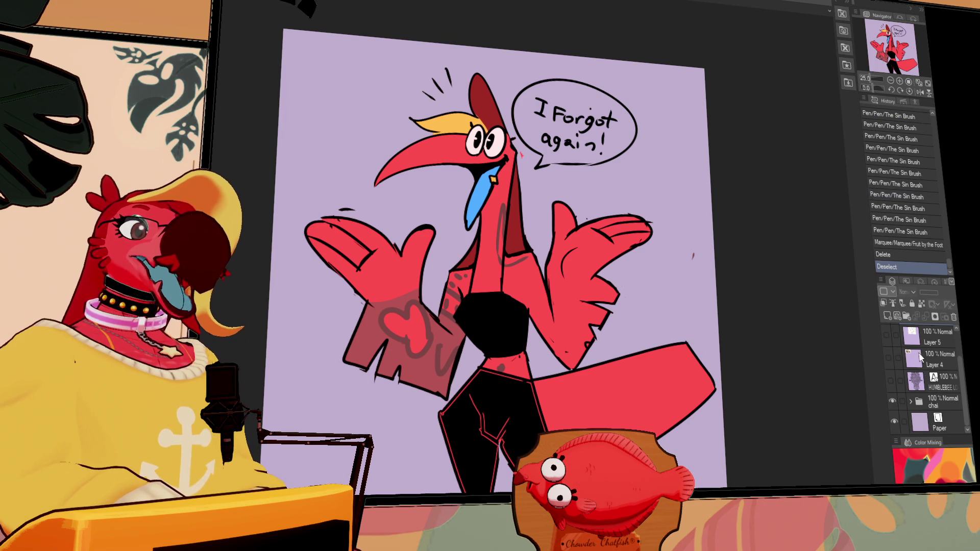
left_click(893, 401)
scroll(933, 339, "up", 2)
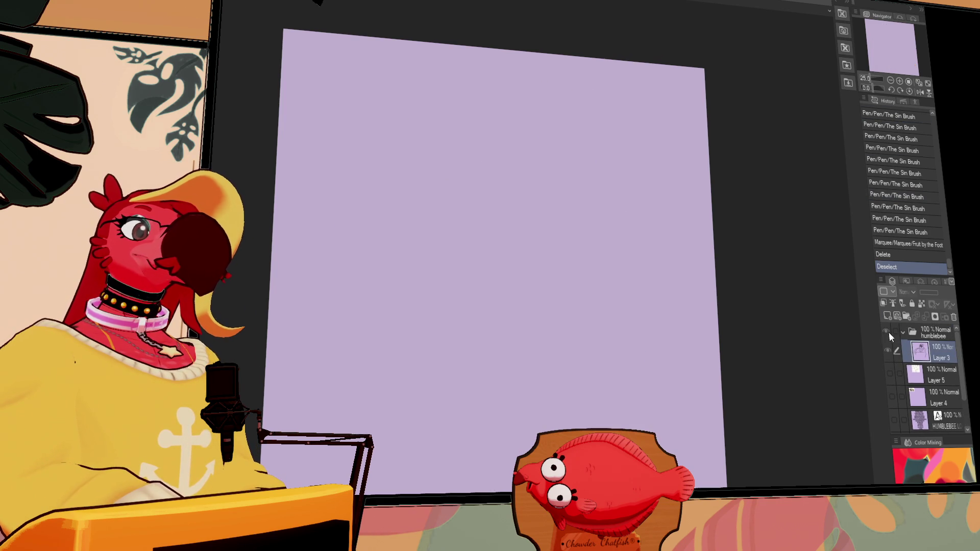
left_click(886, 331)
left_click(939, 333)
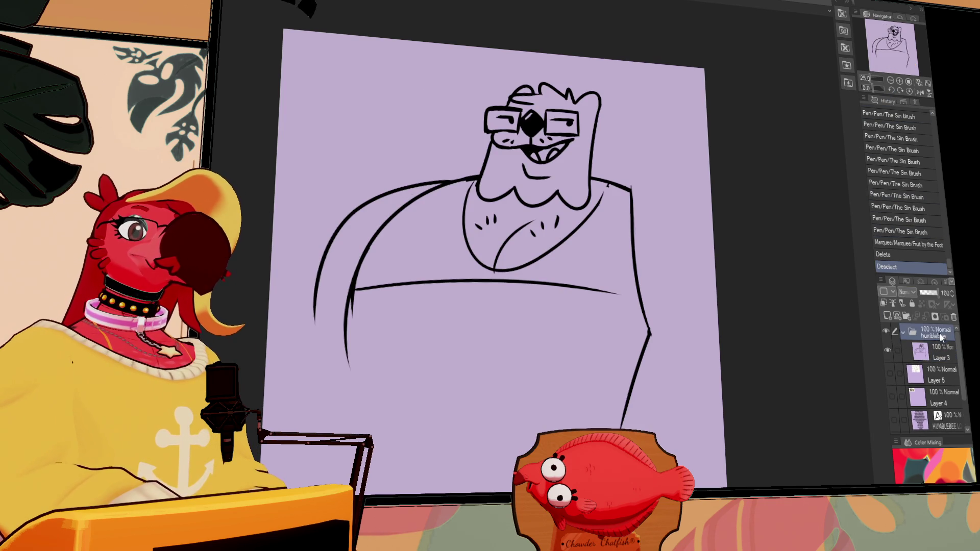
Step: Shift the drawing left and ink a new curved right shoulder on Layer 3, erasing old marks
left_click_drag(733, 327, 696, 332)
left_click(938, 352)
left_click_drag(594, 184, 681, 224)
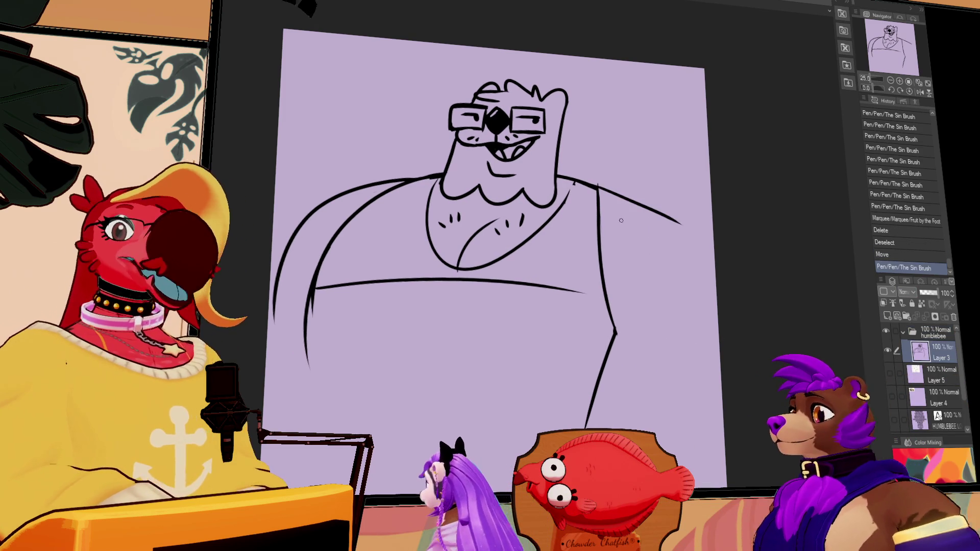
key("ctrl+z")
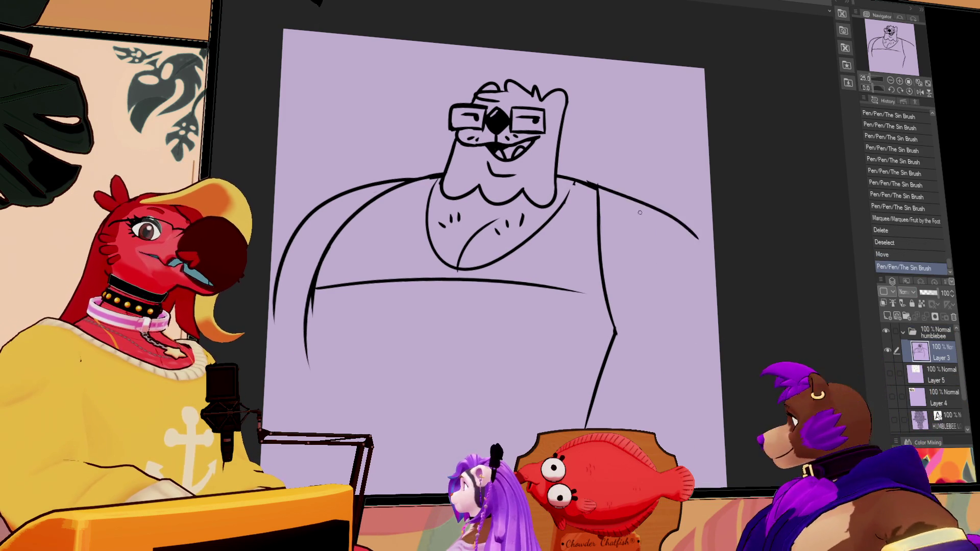
left_click_drag(591, 182, 693, 255)
mouse_move(625, 202)
left_mouse_down()
mouse_move(664, 411)
mouse_move(656, 434)
left_mouse_up()
mouse_move(615, 326)
left_mouse_down()
mouse_move(592, 383)
mouse_move(601, 345)
left_mouse_up()
left_click_drag(605, 301, 606, 261)
left_click_drag(607, 258, 608, 253)
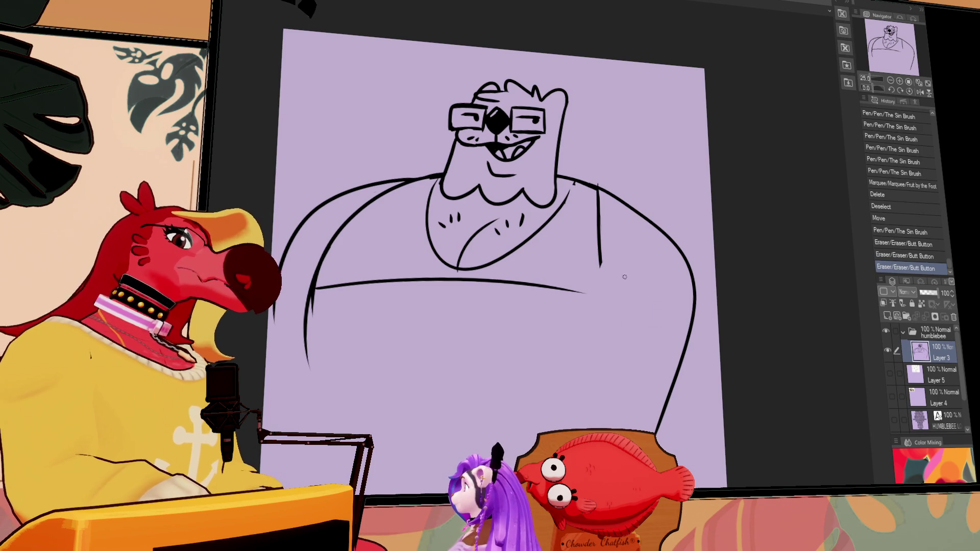
Step: Ink the curve around the bottom of the belly, retrying the stroke until it sits right
left_click_drag(563, 315, 557, 323)
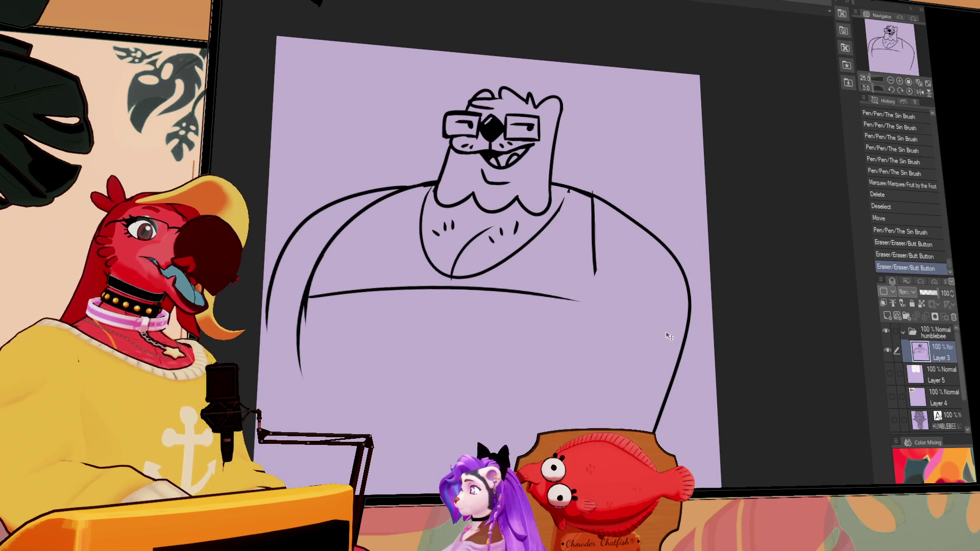
left_click_drag(672, 336, 683, 315)
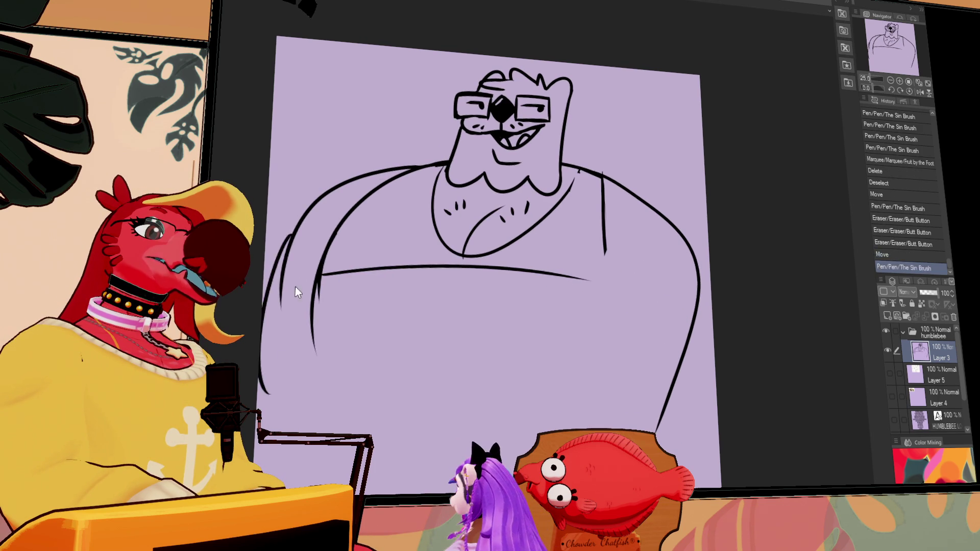
mouse_move(305, 207)
left_mouse_down()
mouse_move(286, 306)
mouse_move(453, 459)
left_mouse_up()
key("ctrl+z")
mouse_move(305, 207)
left_mouse_down()
mouse_move(491, 409)
mouse_move(572, 360)
mouse_move(306, 433)
mouse_move(610, 336)
left_mouse_up()
key("ctrl+z")
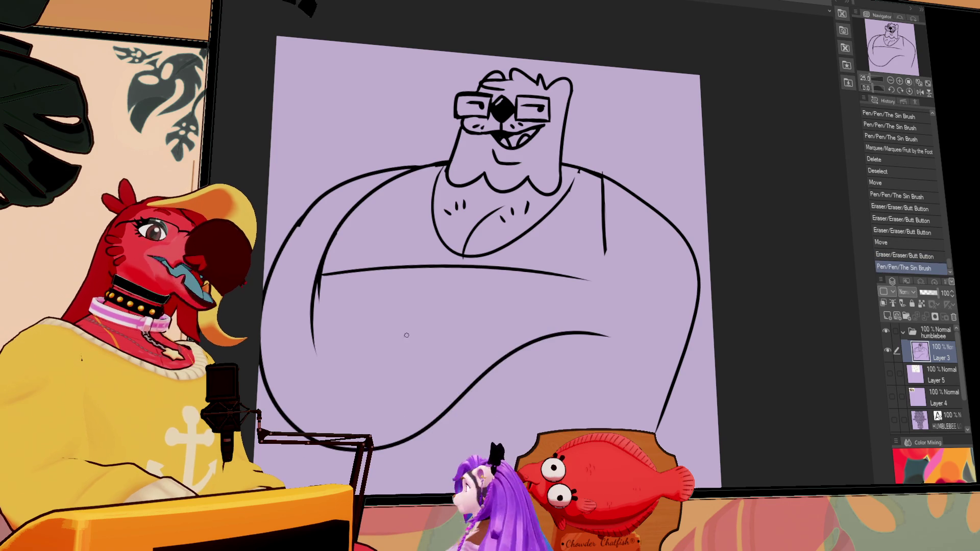
mouse_move(663, 219)
left_mouse_down()
mouse_move(684, 286)
mouse_move(660, 418)
left_mouse_up()
key("ctrl+z")
mouse_move(692, 245)
left_mouse_down()
mouse_move(422, 366)
mouse_move(403, 342)
left_mouse_up()
Step: Draw the folded forearm arc across the belly and erase the overlapping line crossings
key("e")
left_click_drag(467, 393, 605, 317)
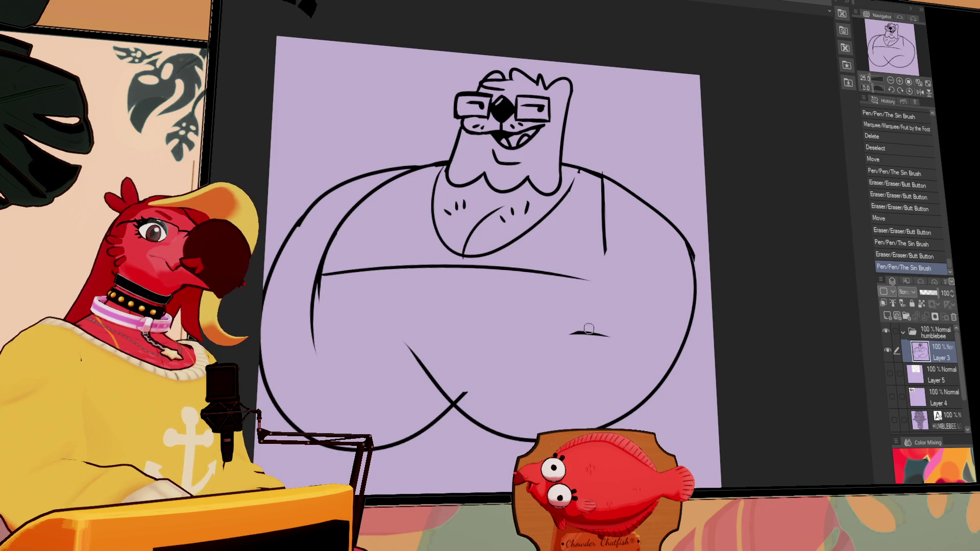
mouse_move(468, 388)
left_mouse_down()
mouse_move(449, 408)
mouse_move(605, 316)
mouse_move(592, 321)
left_mouse_up()
key("p")
key("p")
left_click_drag(318, 349, 313, 331)
key("p")
mouse_move(284, 357)
left_mouse_down()
mouse_move(357, 285)
mouse_move(539, 319)
mouse_move(586, 317)
left_mouse_up()
key("ctrl+z")
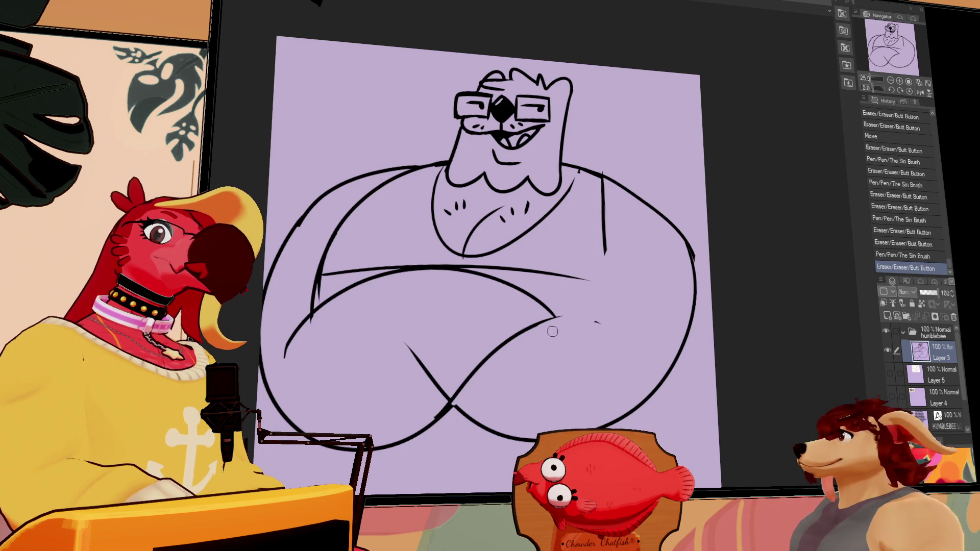
left_click_drag(498, 352, 468, 387)
left_click_drag(558, 317, 460, 389)
key("p")
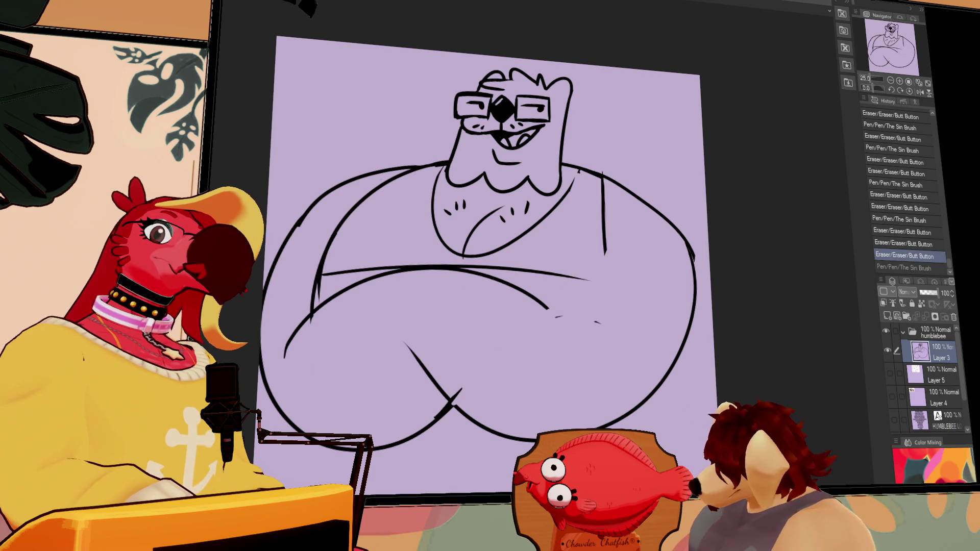
Step: Add an arc along the right forearm and erase the chest line's end and a stray diagonal
left_click_drag(535, 306, 633, 318)
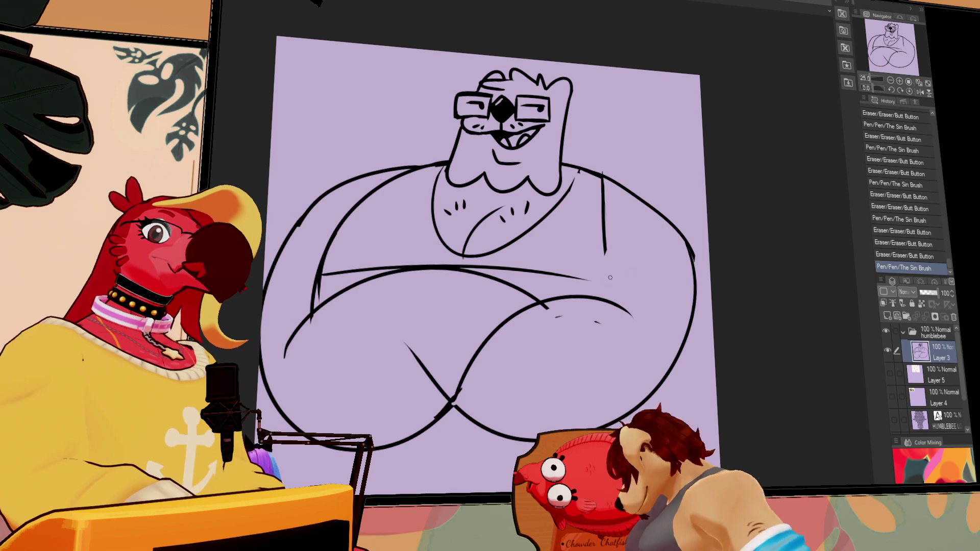
key("e")
mouse_move(586, 278)
left_mouse_down()
mouse_move(603, 225)
mouse_move(564, 296)
left_mouse_up()
key("p")
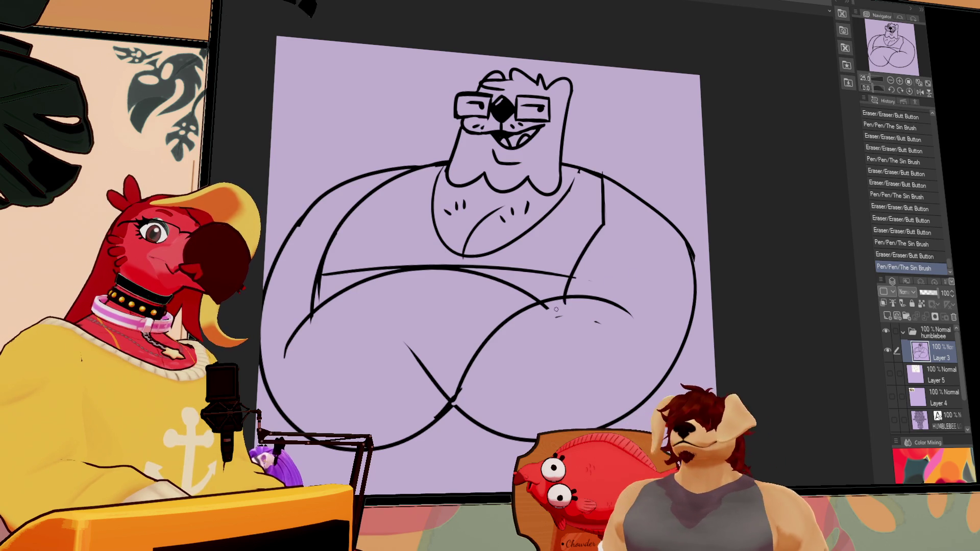
key("e")
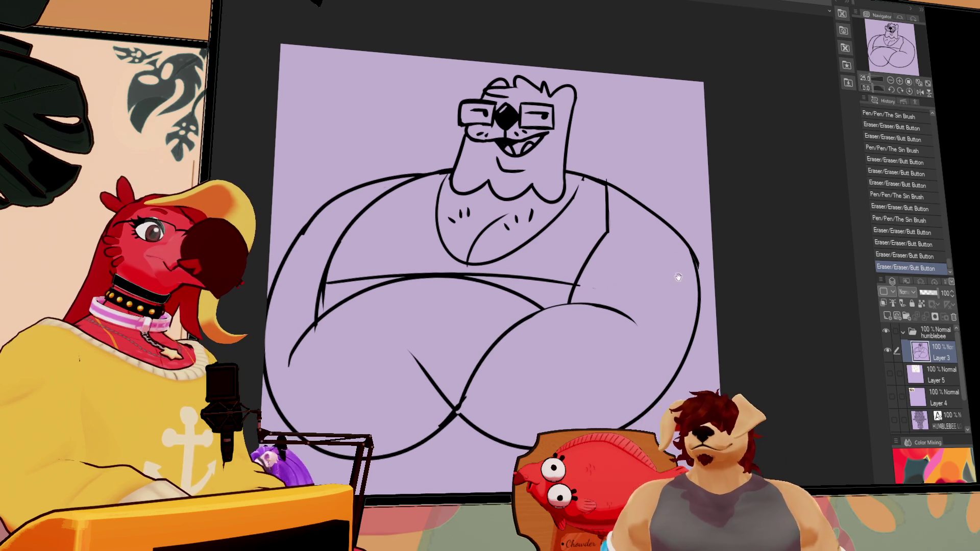
mouse_move(429, 357)
left_mouse_down()
mouse_move(453, 392)
mouse_move(607, 251)
left_mouse_up()
Step: Draw and refine a hand outline at the left arm
left_click_drag(551, 265, 531, 282)
key("p")
mouse_move(565, 254)
left_mouse_down()
mouse_move(533, 278)
mouse_move(549, 298)
mouse_move(558, 270)
left_mouse_up()
left_click_drag(773, 185, 684, 183)
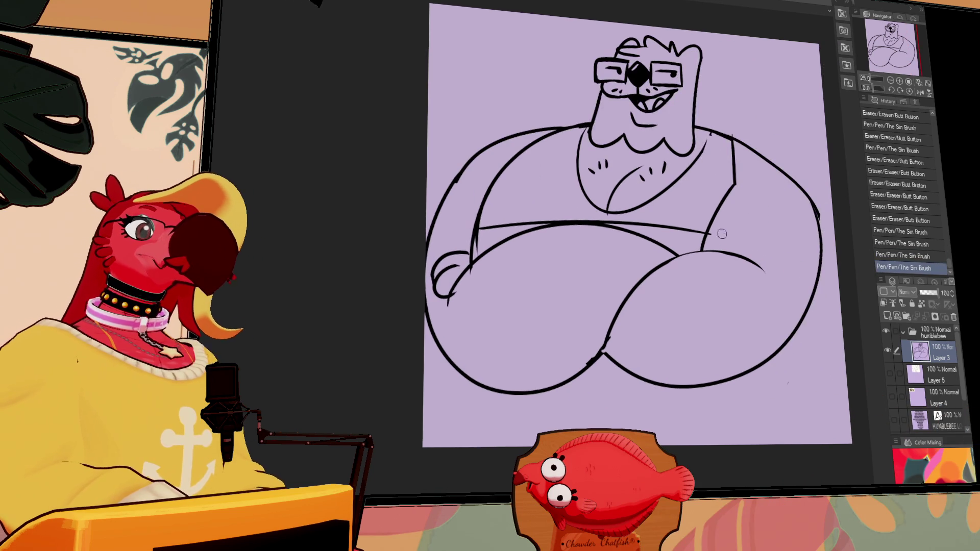
Step: Erase stray bits near the right arm and the chest line's faint middle section
key("e")
left_click_drag(720, 239, 712, 230)
left_click_drag(750, 181, 718, 190)
mouse_move(483, 232)
left_mouse_down()
mouse_move(488, 222)
mouse_move(546, 219)
mouse_move(539, 227)
mouse_move(702, 229)
left_mouse_up()
Step: Replace the right arm's old outline with a new outer and lower curve
left_click_drag(814, 118, 734, 146)
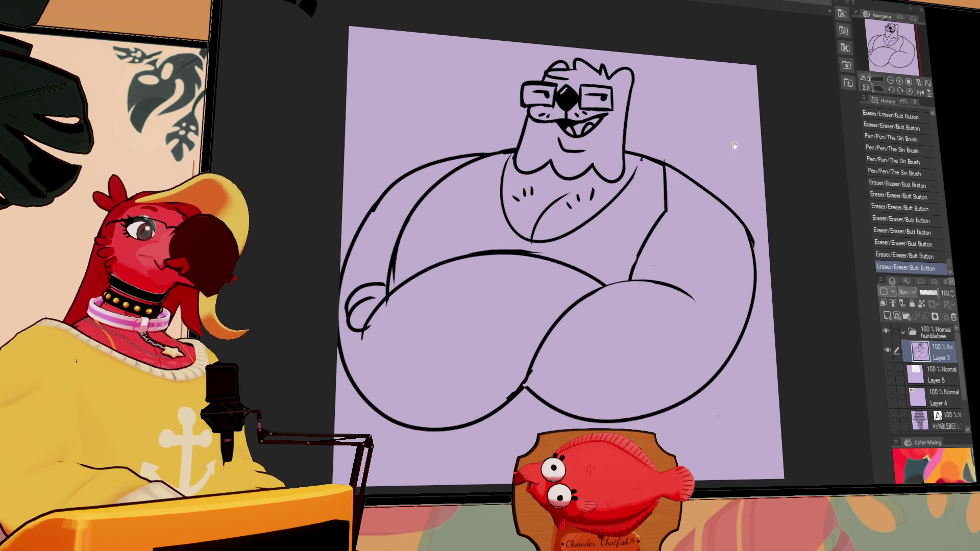
left_click_drag(665, 162, 756, 306)
left_click_drag(751, 245, 741, 344)
left_click_drag(754, 250, 744, 332)
mouse_move(754, 275)
left_mouse_down()
mouse_move(748, 319)
mouse_move(700, 379)
mouse_move(682, 383)
mouse_move(686, 364)
mouse_move(749, 334)
left_mouse_up()
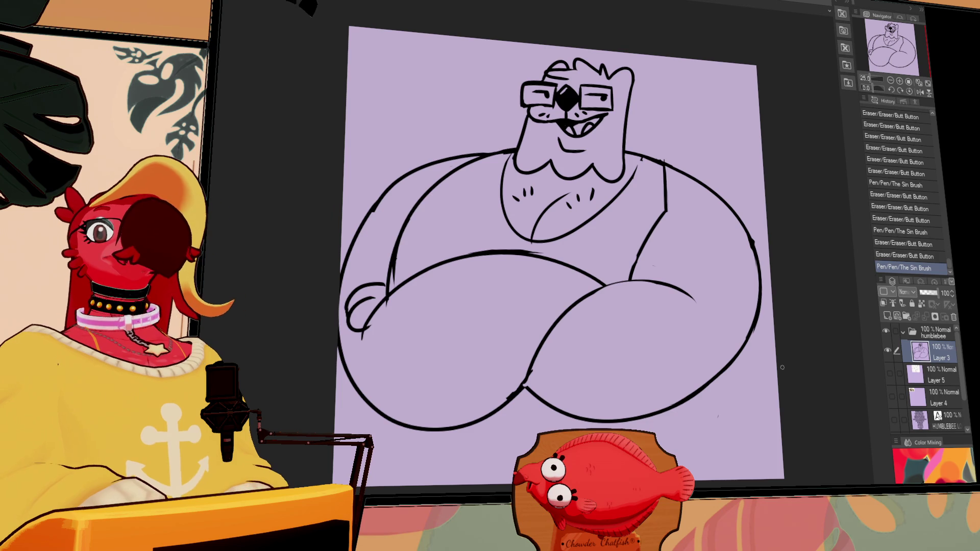
mouse_move(739, 223)
left_mouse_down()
mouse_move(769, 225)
mouse_move(763, 237)
mouse_move(686, 207)
left_mouse_up()
left_click(899, 81)
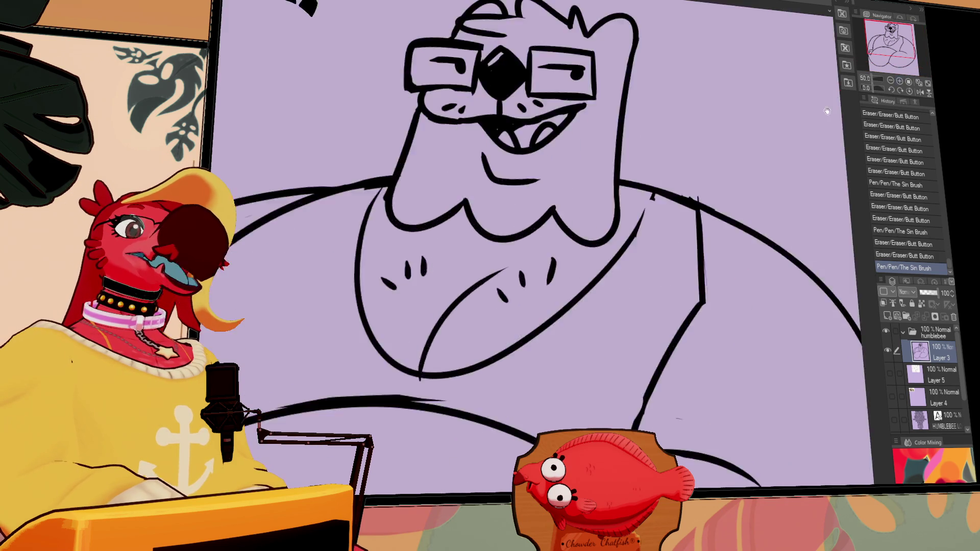
left_click_drag(563, 127, 579, 313)
left_click_drag(674, 124, 672, 352)
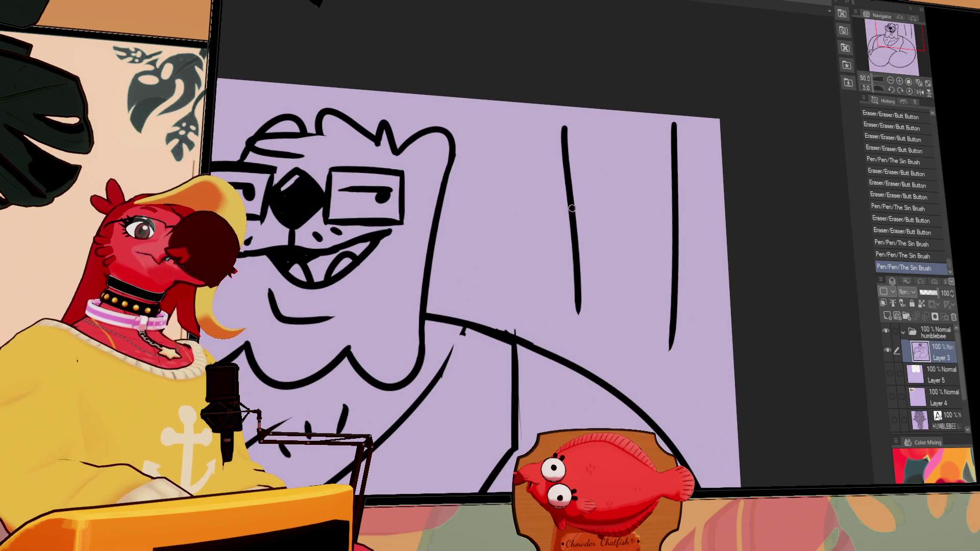
key("ctrl+z")
key("ctrl+z")
key("ctrl+z")
left_click_drag(566, 122, 584, 364)
left_click_drag(685, 126, 682, 374)
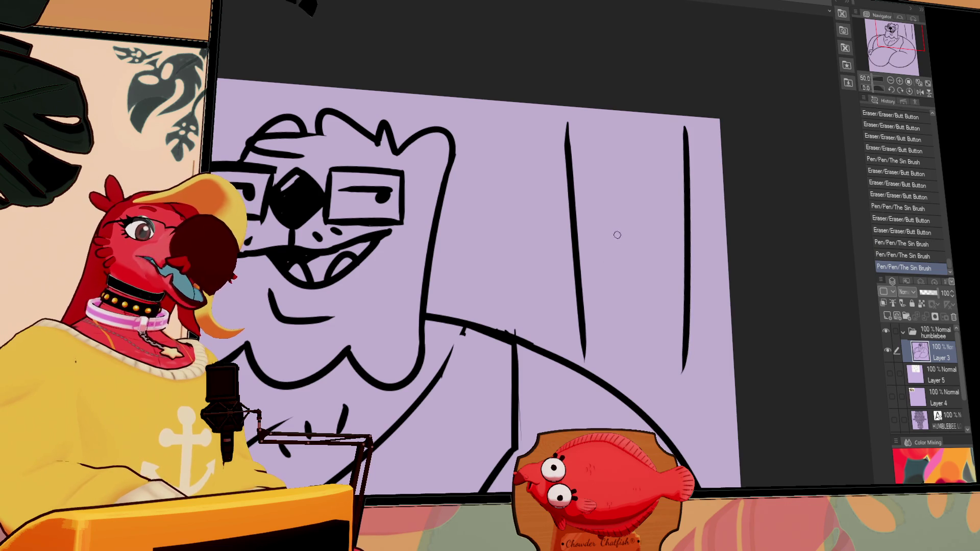
left_click_drag(605, 178, 605, 257)
key("ctrl+z")
mouse_move(600, 179)
left_mouse_down()
mouse_move(630, 240)
mouse_move(603, 242)
mouse_move(610, 250)
mouse_move(631, 172)
left_mouse_up()
key("ctrl+z")
key("ctrl+z")
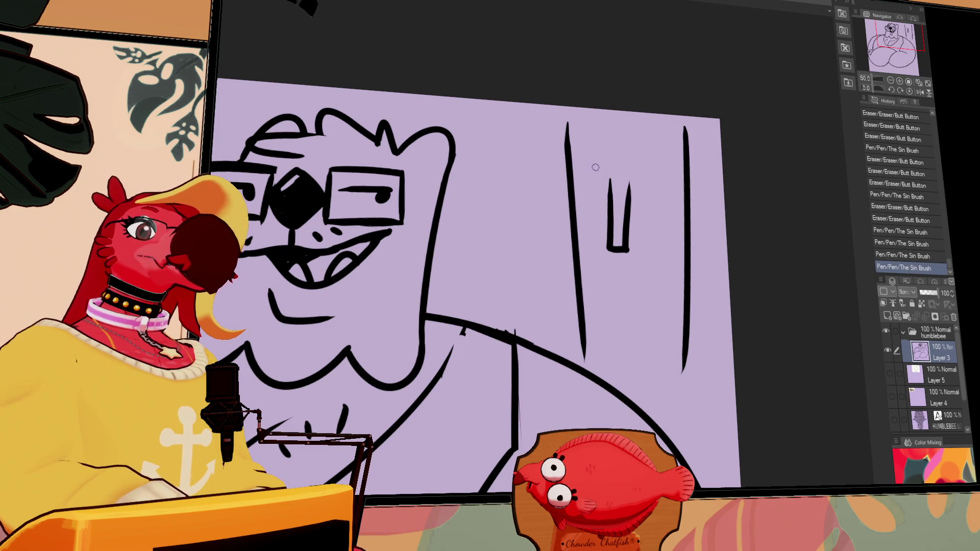
key("ctrl+z")
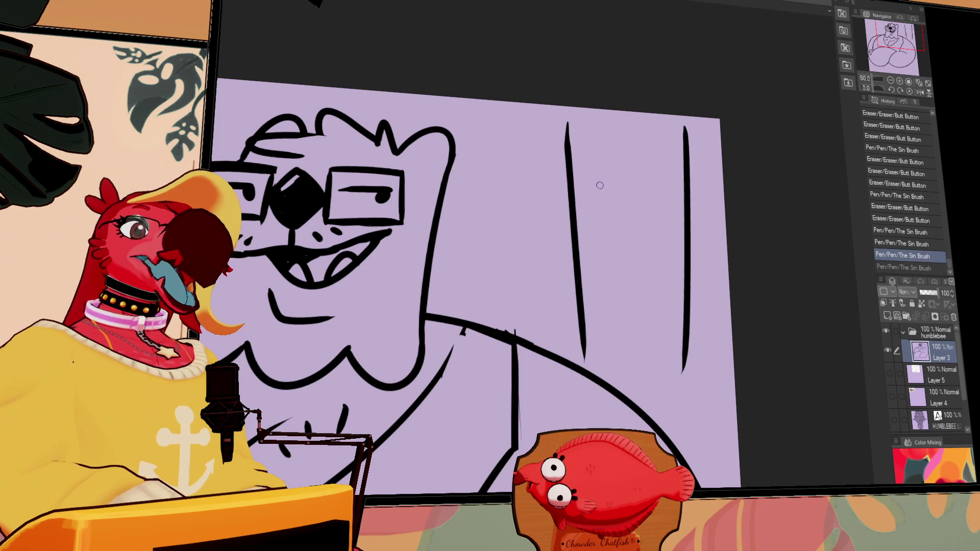
mouse_move(574, 191)
left_mouse_down()
mouse_move(577, 255)
mouse_move(548, 255)
left_mouse_up()
key("ctrl+z")
left_click_drag(549, 255, 576, 250)
left_click_drag(604, 298, 633, 301)
mouse_move(581, 196)
left_mouse_down()
mouse_move(620, 199)
mouse_move(579, 196)
left_mouse_up()
mouse_move(625, 169)
left_mouse_down()
mouse_move(608, 196)
mouse_move(627, 199)
left_mouse_up()
key("ctrl+z")
key("ctrl+z")
key("ctrl+z")
key("ctrl+z")
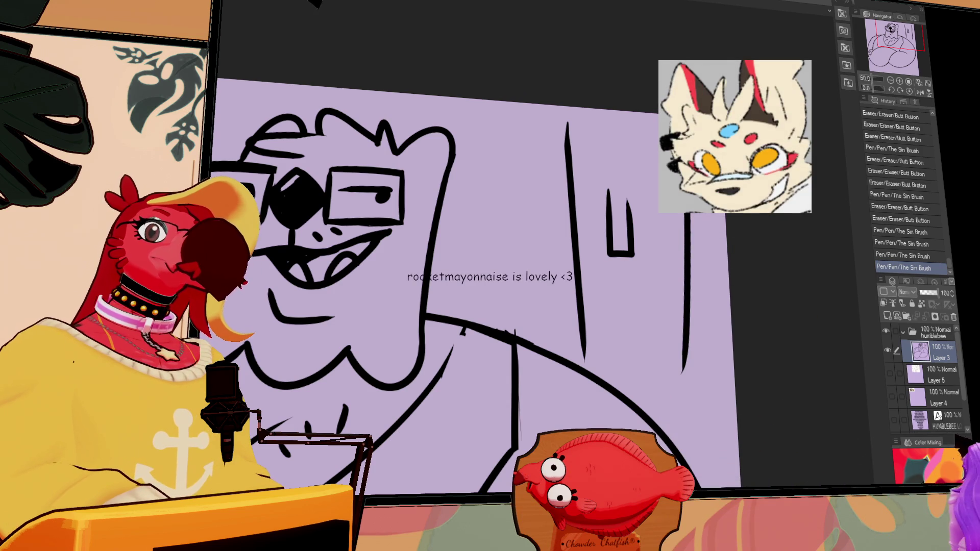
key("ctrl+z")
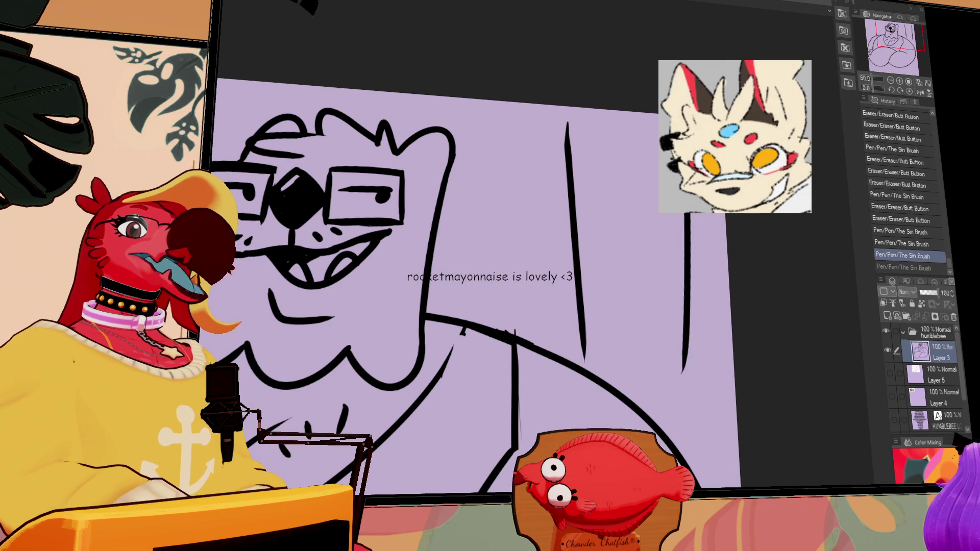
key("ctrl+z")
left_click_drag(706, 153, 703, 370)
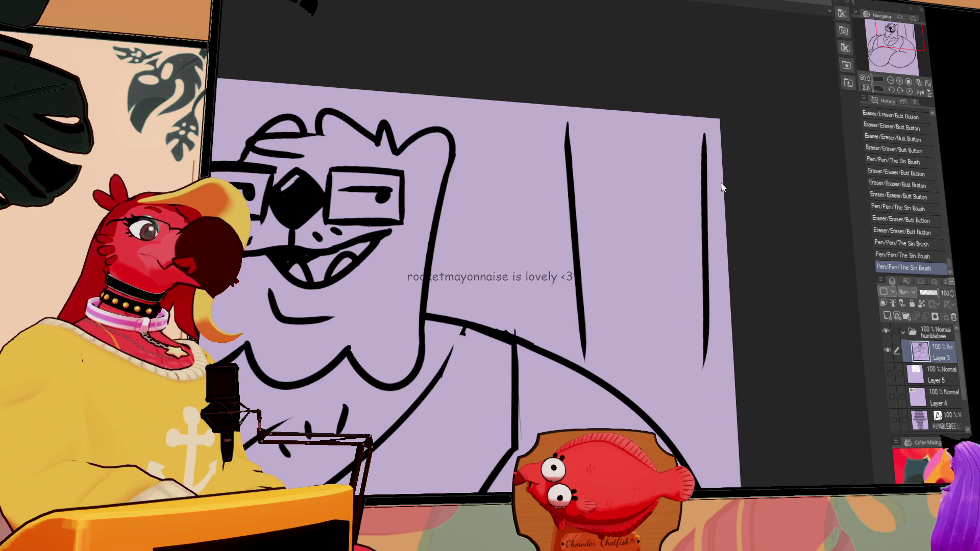
left_click_drag(596, 134, 601, 228)
key("ctrl+z")
left_click_drag(597, 154, 602, 242)
key("ctrl+z")
mouse_move(596, 134)
left_mouse_down()
mouse_move(601, 240)
mouse_move(611, 239)
left_mouse_up()
key("ctrl+z")
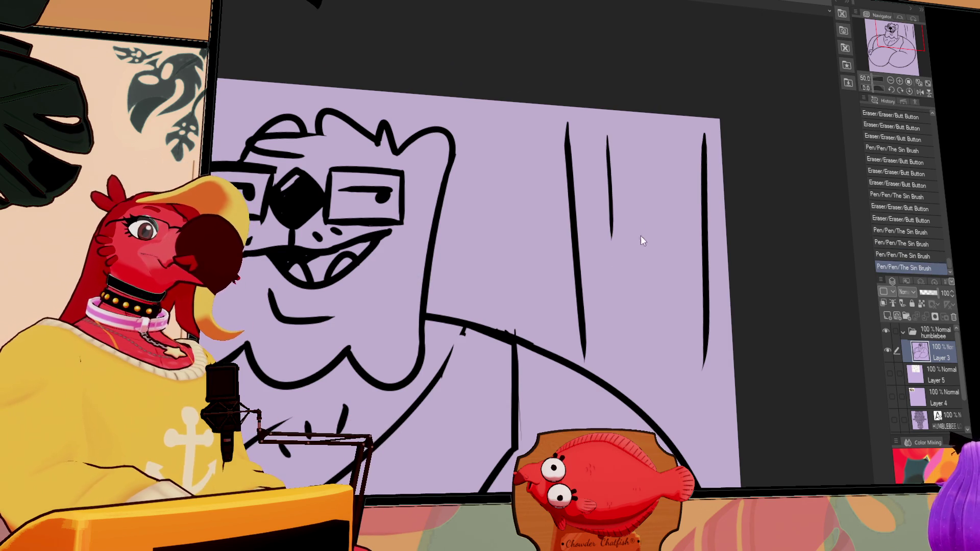
mouse_move(611, 232)
left_mouse_down()
mouse_move(609, 224)
mouse_move(625, 223)
mouse_move(626, 255)
mouse_move(680, 206)
left_mouse_up()
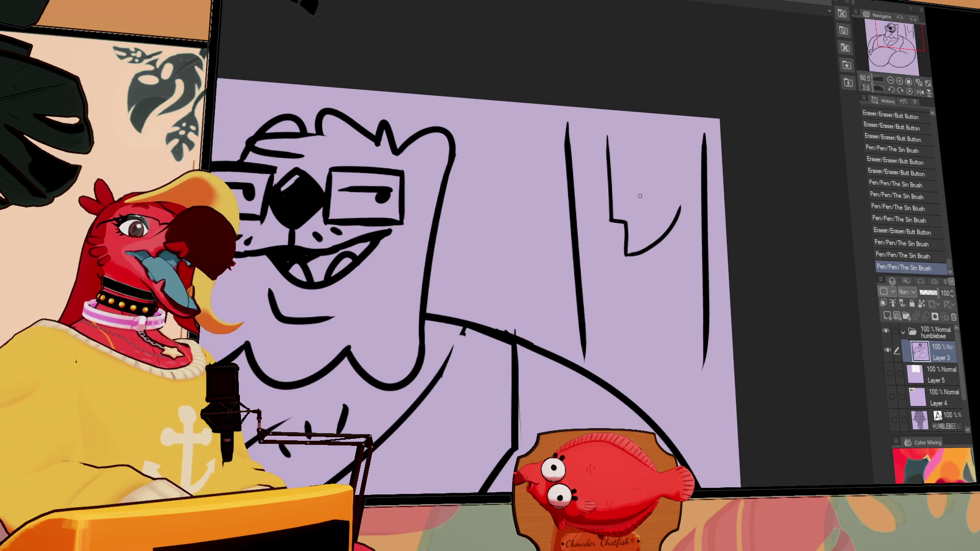
left_click(579, 163)
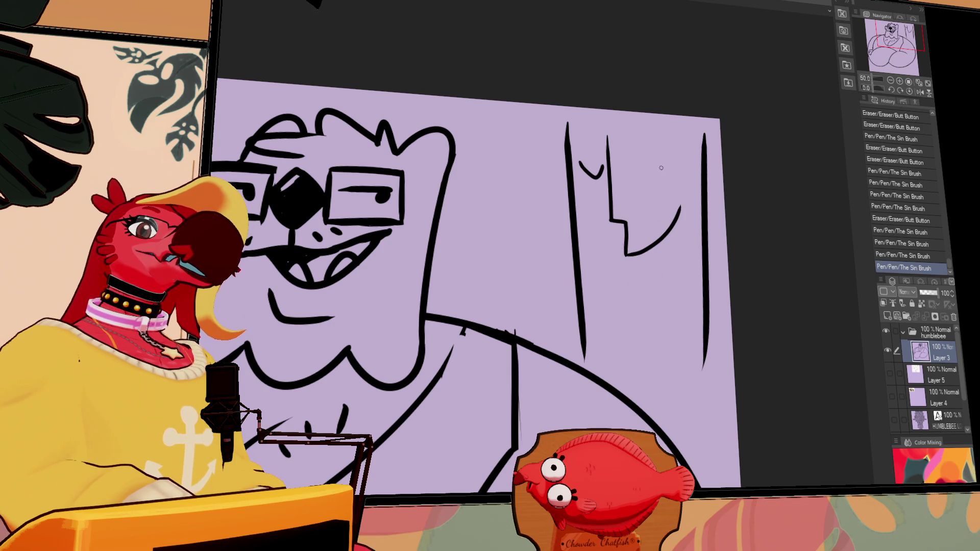
key("ctrl+z")
left_click_drag(577, 153, 678, 156)
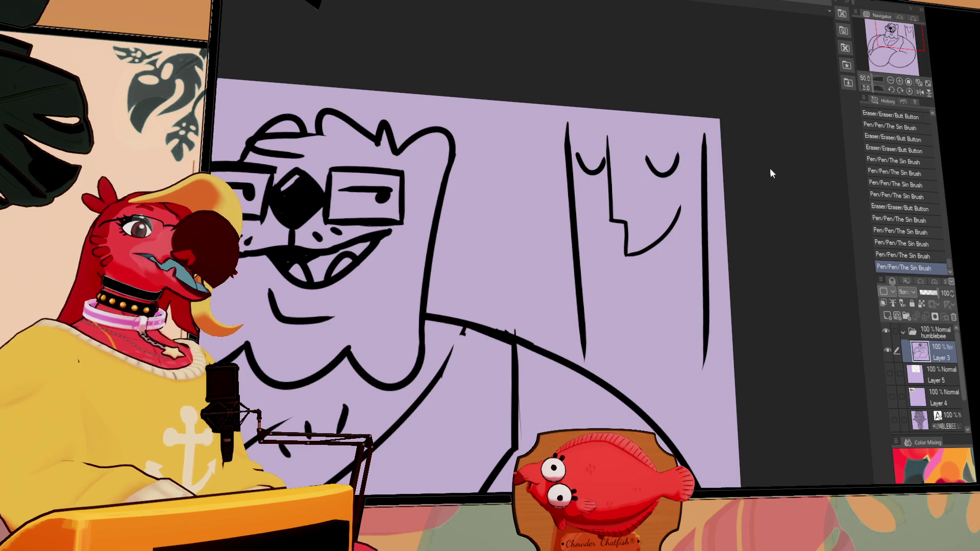
left_click_drag(609, 128, 675, 139)
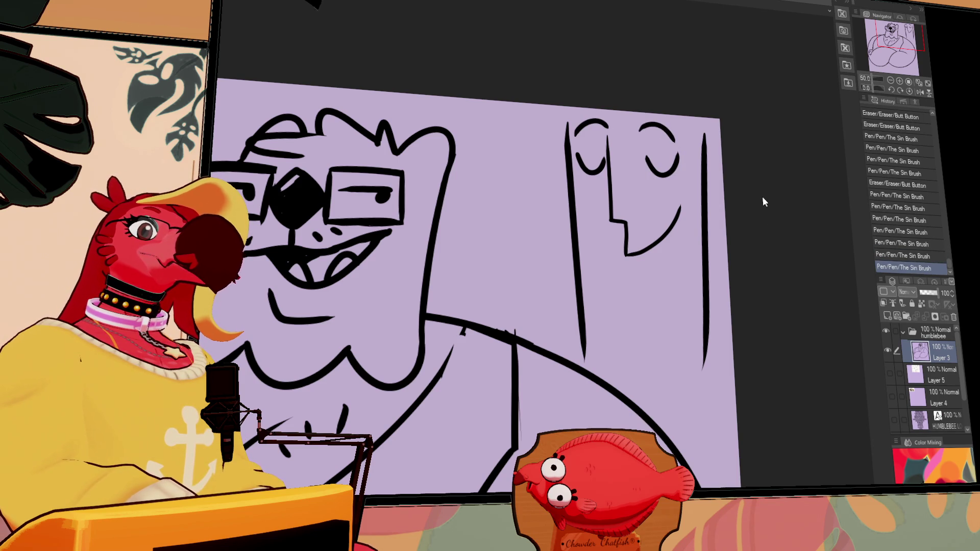
mouse_move(579, 319)
left_mouse_down()
mouse_move(581, 304)
mouse_move(625, 302)
left_mouse_up()
key("ctrl+z")
left_click_drag(612, 303, 619, 373)
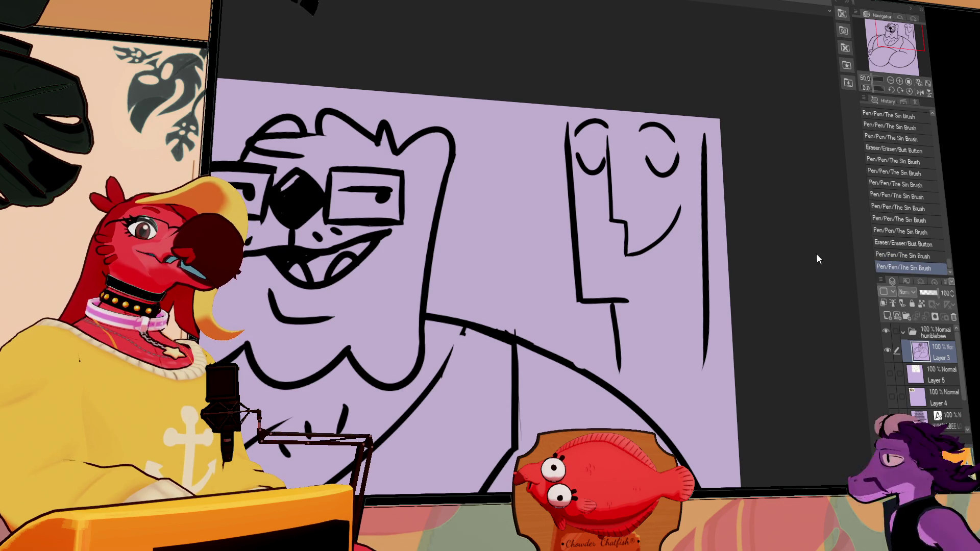
mouse_move(679, 117)
left_mouse_down()
mouse_move(705, 155)
mouse_move(698, 116)
left_mouse_up()
key("ctrl+z")
left_click(691, 128)
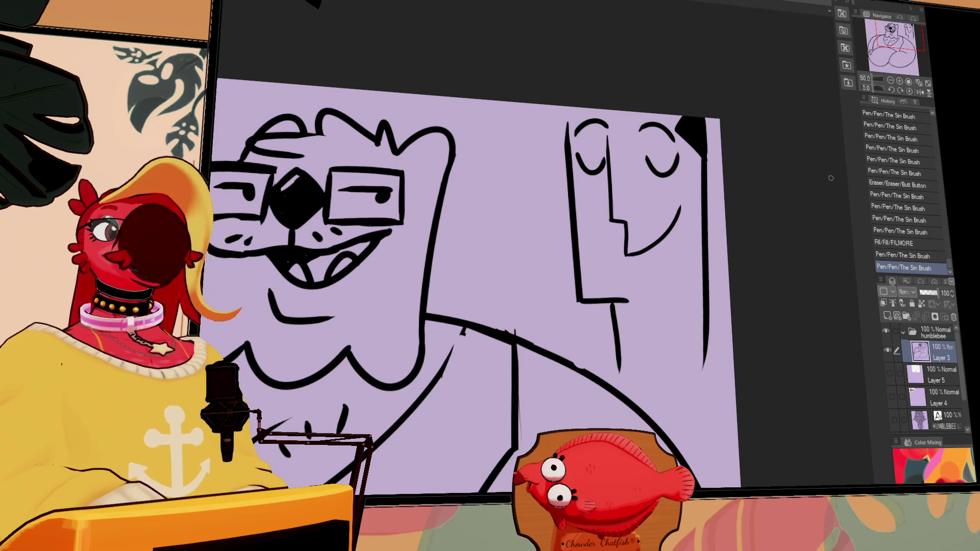
left_click_drag(824, 183, 743, 225)
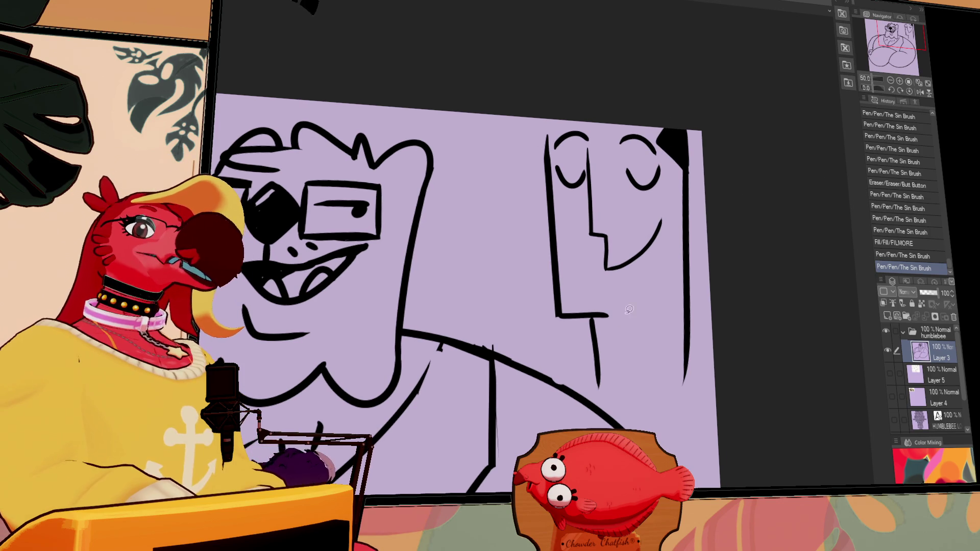
mouse_move(556, 361)
left_mouse_down()
mouse_move(739, 192)
mouse_move(510, 444)
left_mouse_up()
key("Delete")
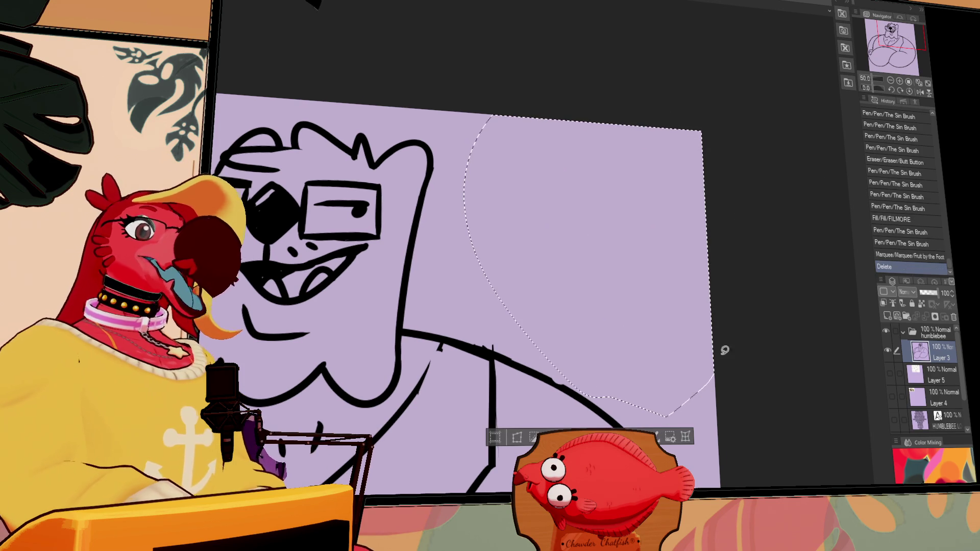
Step: Clear the selection, erase a small mark, and ink eyebrows above the glasses
key("ctrl+d")
scroll(510, 255, "down", 3)
key("e")
left_click_drag(500, 278, 525, 284)
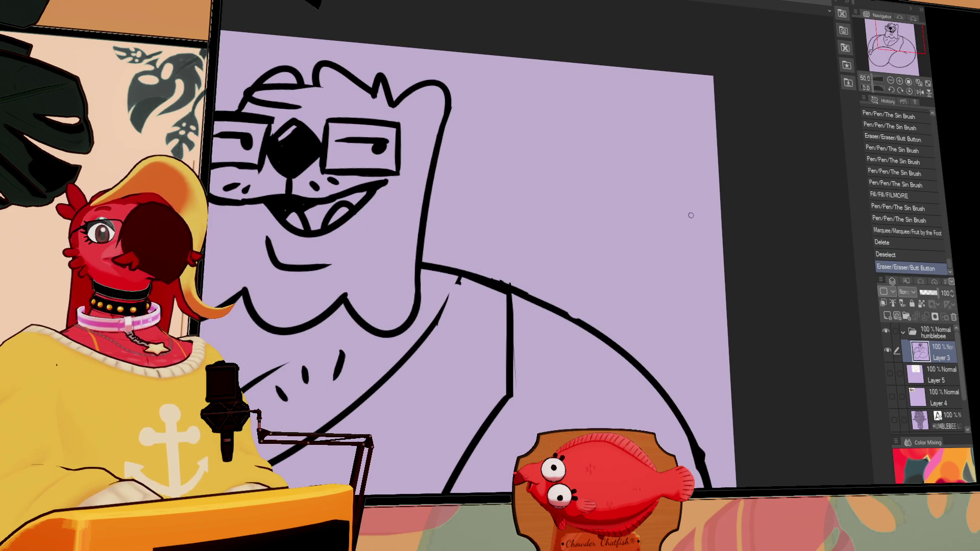
left_click_drag(691, 216, 712, 197)
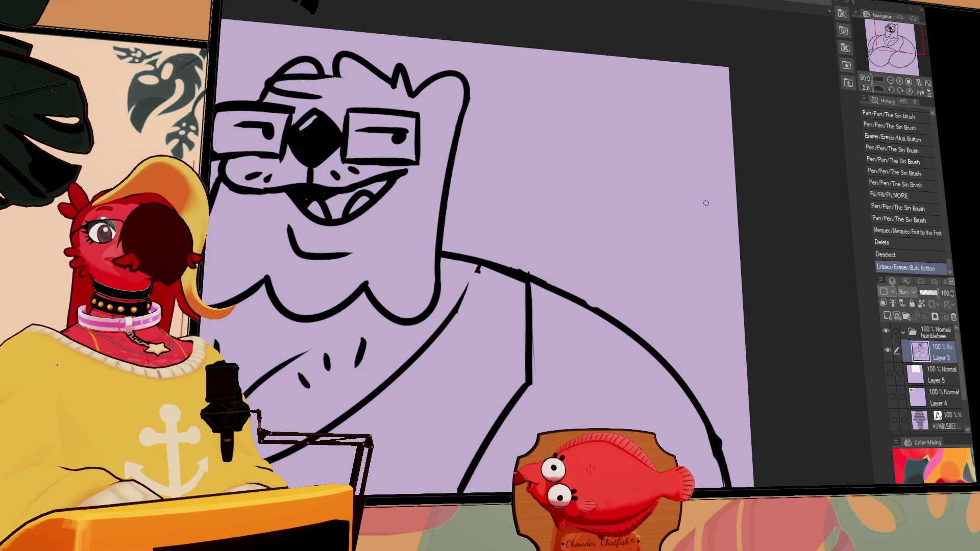
scroll(708, 239, "down", 4)
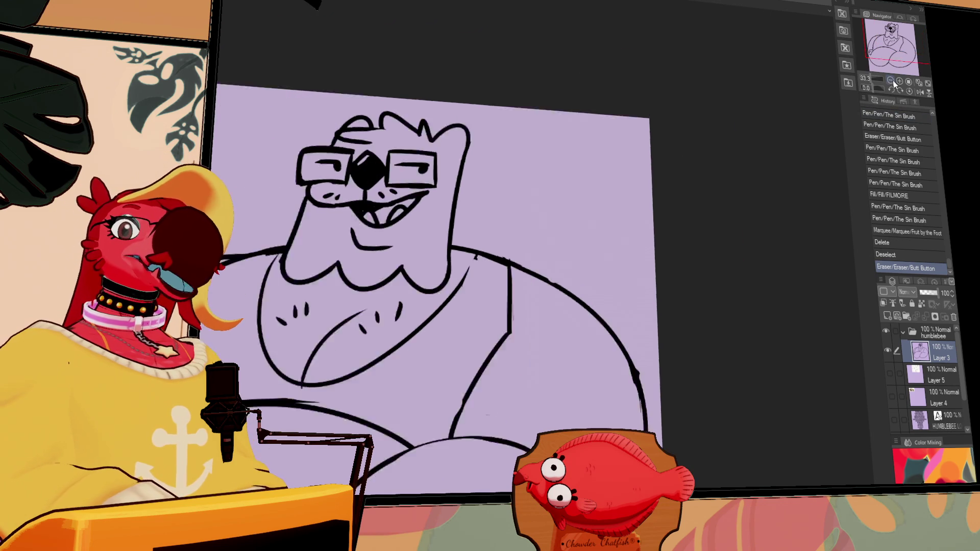
left_click_drag(668, 237, 710, 191)
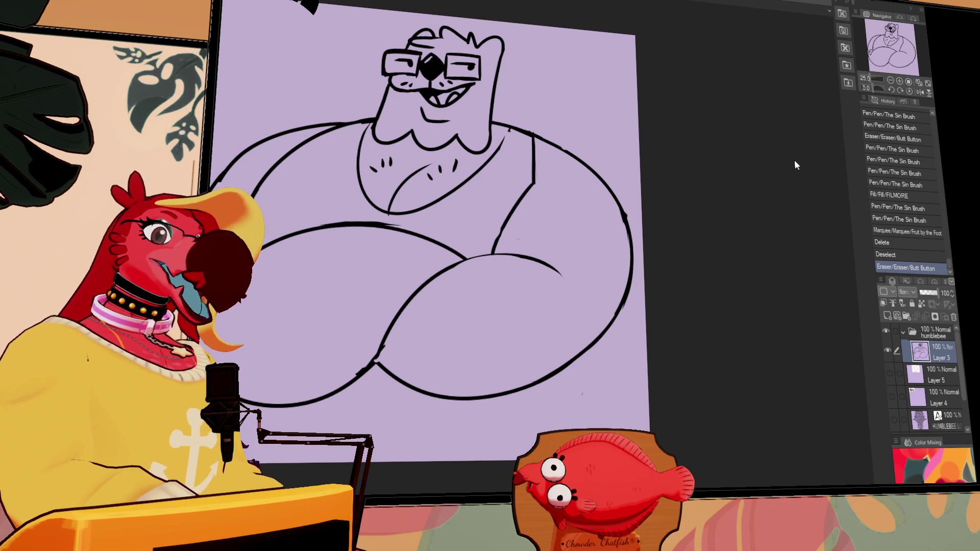
mouse_move(494, 76)
left_mouse_down()
mouse_move(549, 132)
mouse_move(540, 112)
left_mouse_up()
left_click_drag(466, 105, 481, 102)
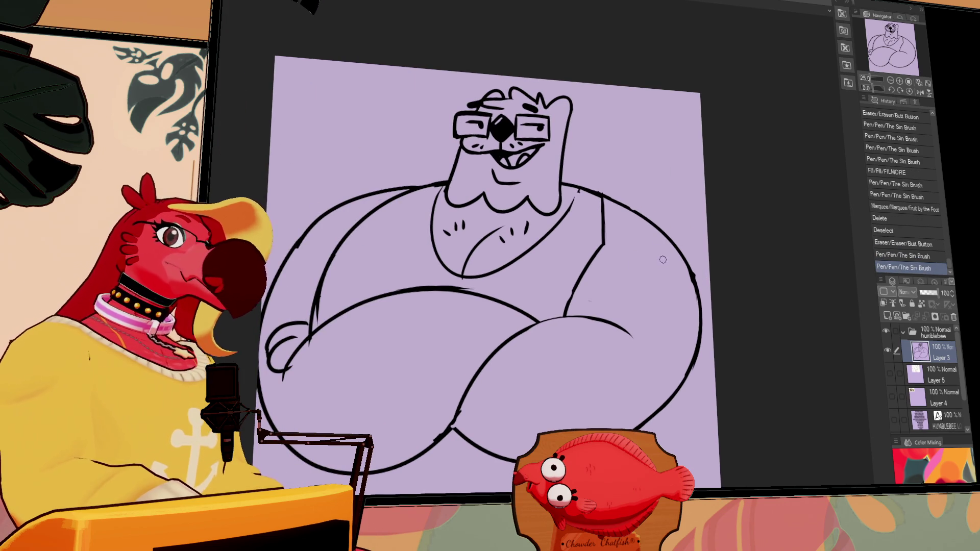
Step: Draw left and right leg lines under the belly, then add Layer 6 below Layer 3
scroll(647, 350, "down", 1)
left_click_drag(459, 388, 452, 417)
scroll(615, 363, "down", 4)
key("ctrl+z")
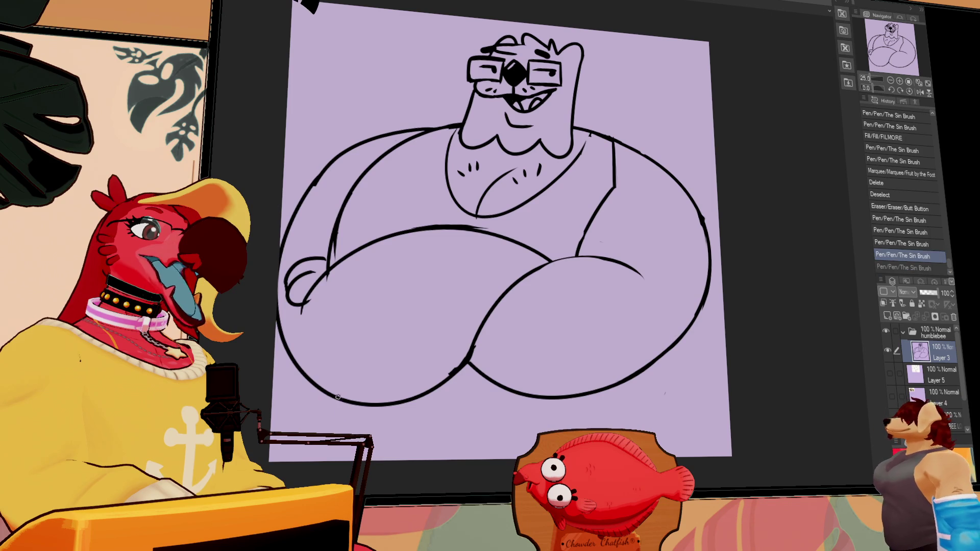
left_click(352, 421)
key("ctrl+z")
left_click_drag(320, 386, 336, 461)
left_click_drag(672, 345, 686, 456)
left_click(887, 316)
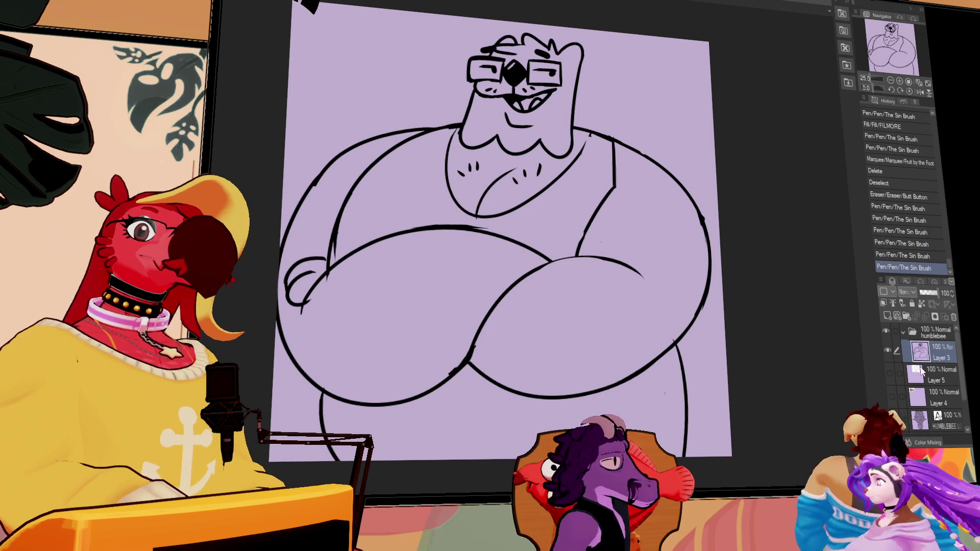
left_click_drag(941, 353, 943, 380)
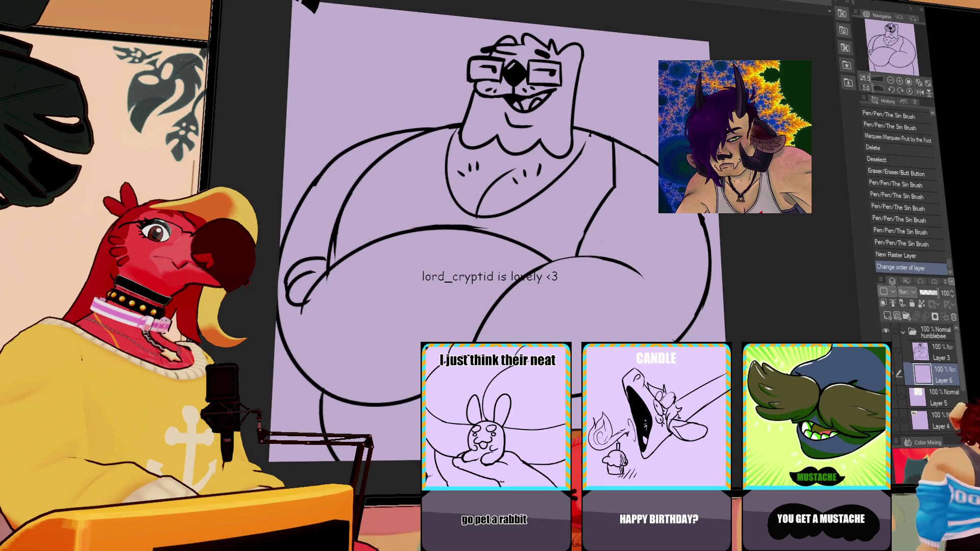
Step: Use Layer 3 as fill reference and fill the body skin tone, arms and chest brown
left_click(939, 352)
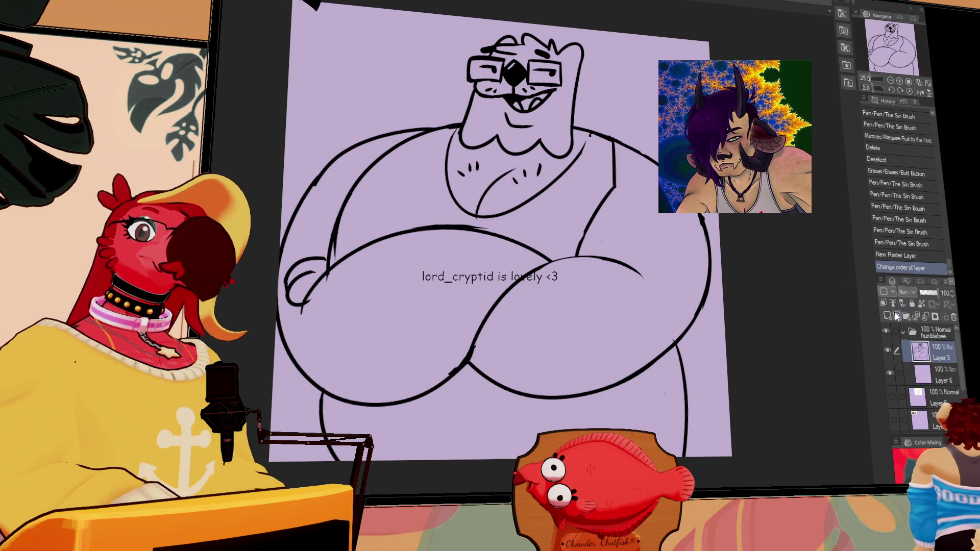
left_click(892, 303)
left_click(937, 377)
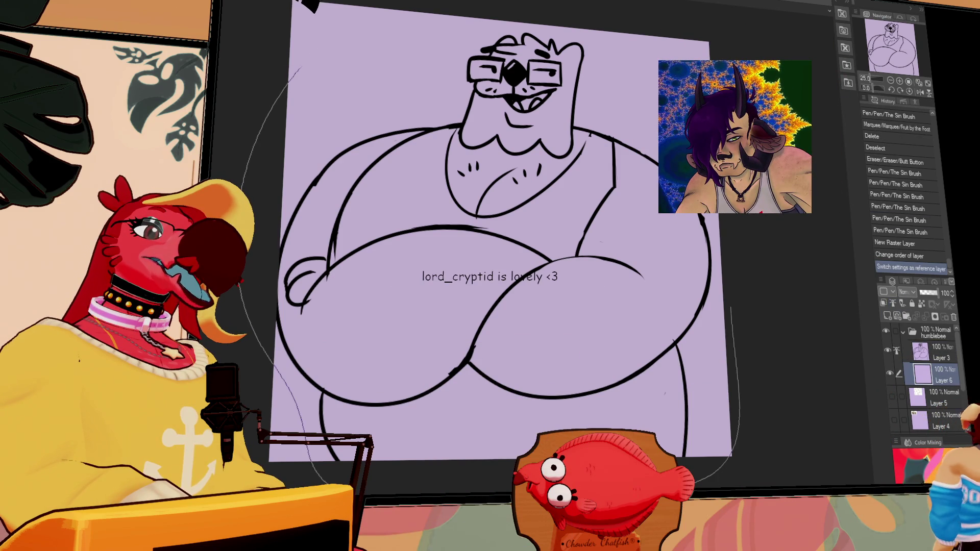
left_click(527, 269)
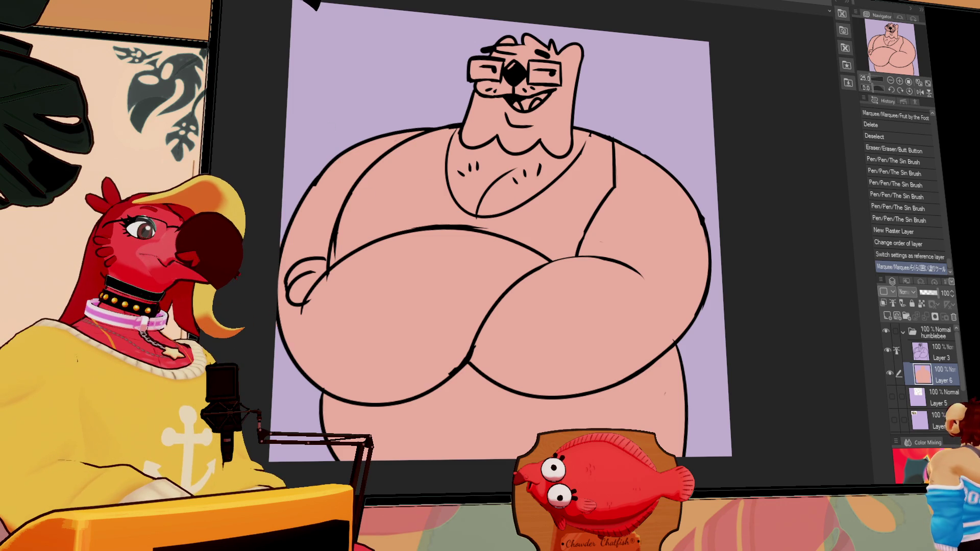
left_click_drag(336, 197, 381, 286)
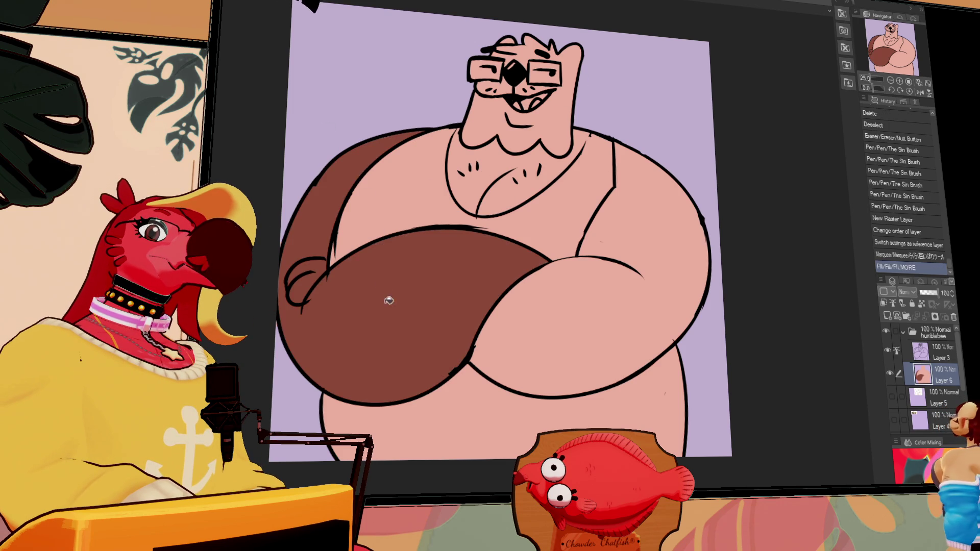
left_click(640, 226)
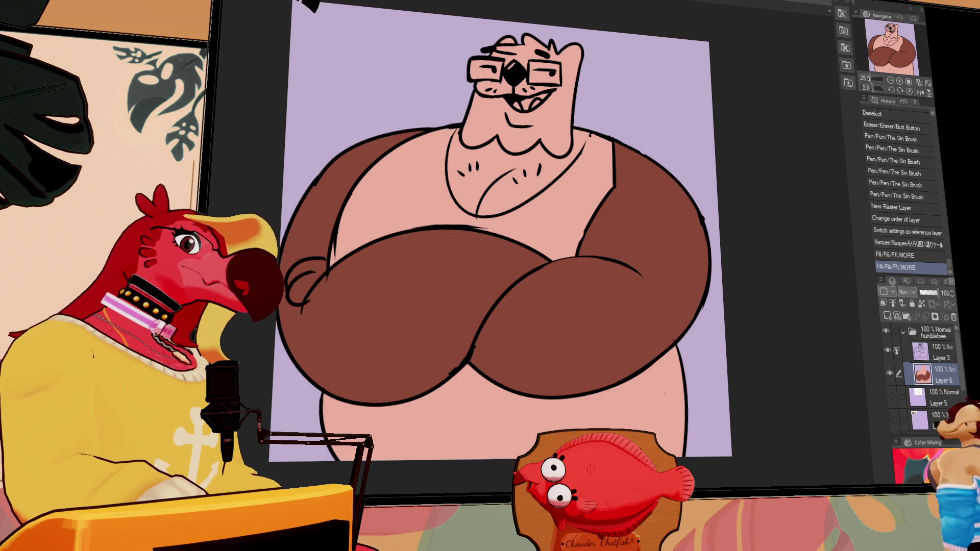
left_click(545, 171)
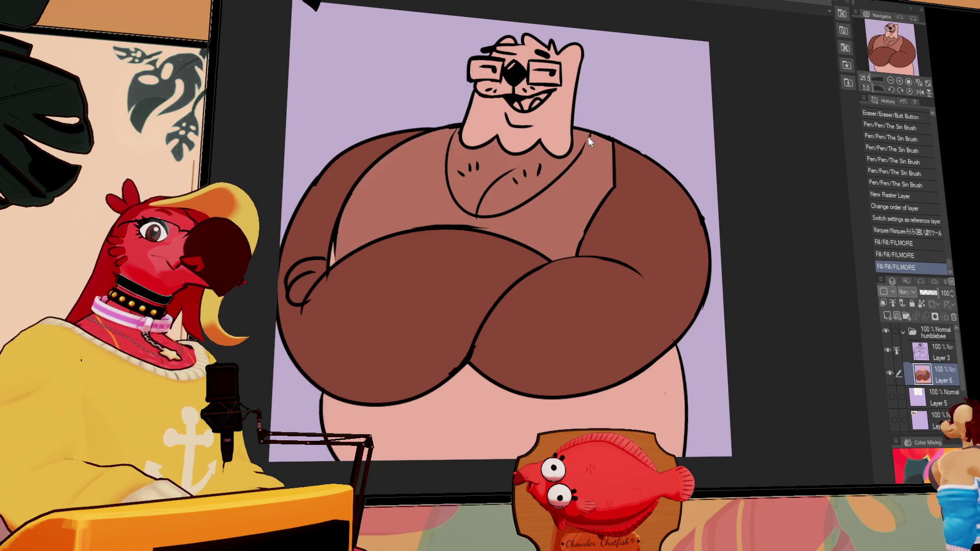
key("ctrl+z")
left_click_drag(589, 136, 570, 159)
left_click(520, 173)
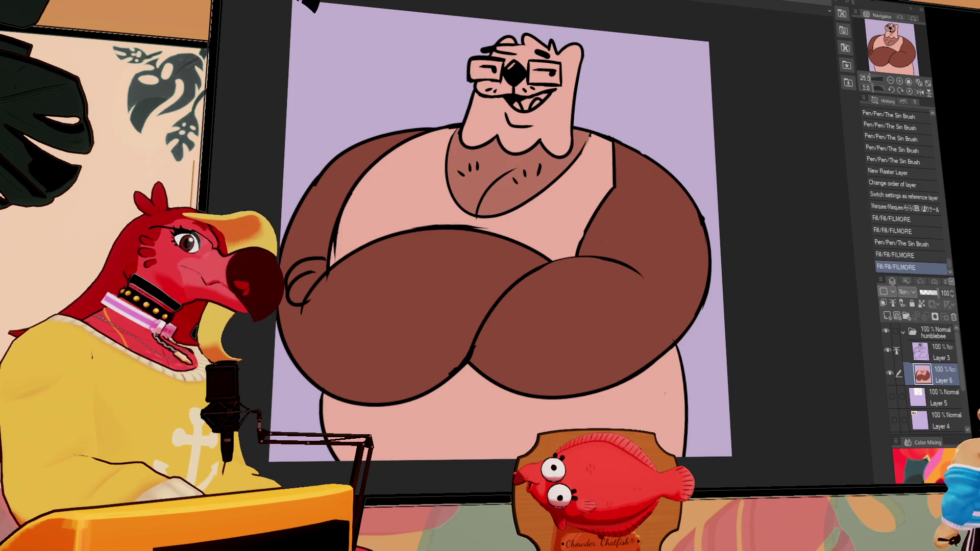
Step: Fill the tank top dark grey, the mouth pink, and the lenses and teeth white
left_click(592, 204)
left_click(613, 368)
mouse_move(332, 248)
left_mouse_down()
mouse_move(342, 235)
mouse_move(331, 268)
left_mouse_up()
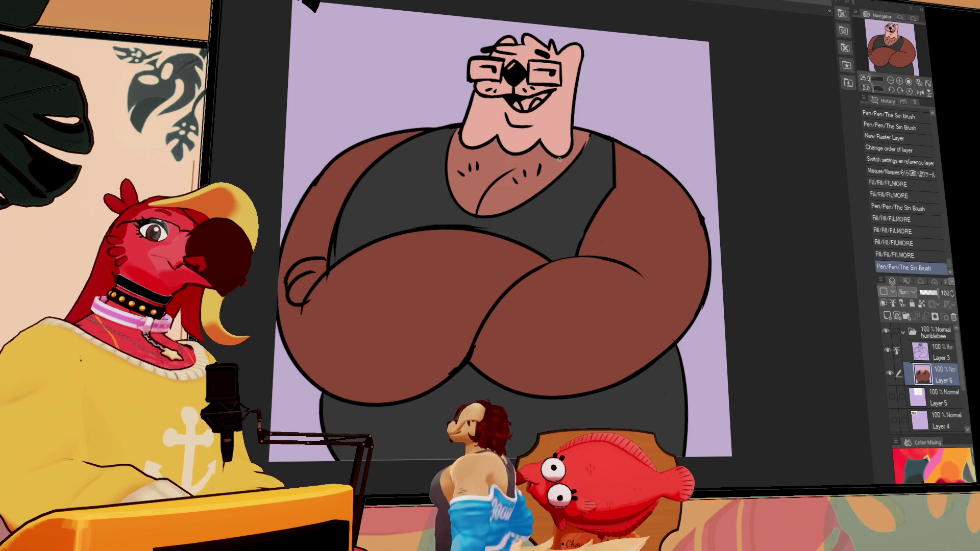
left_click(533, 105)
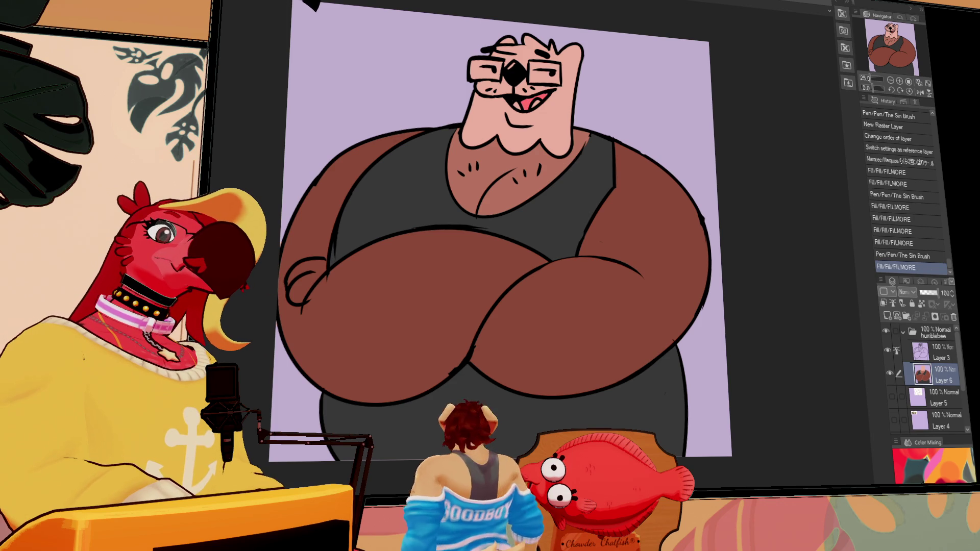
left_click(484, 70)
left_click(545, 74)
left_click(517, 104)
left_click(538, 101)
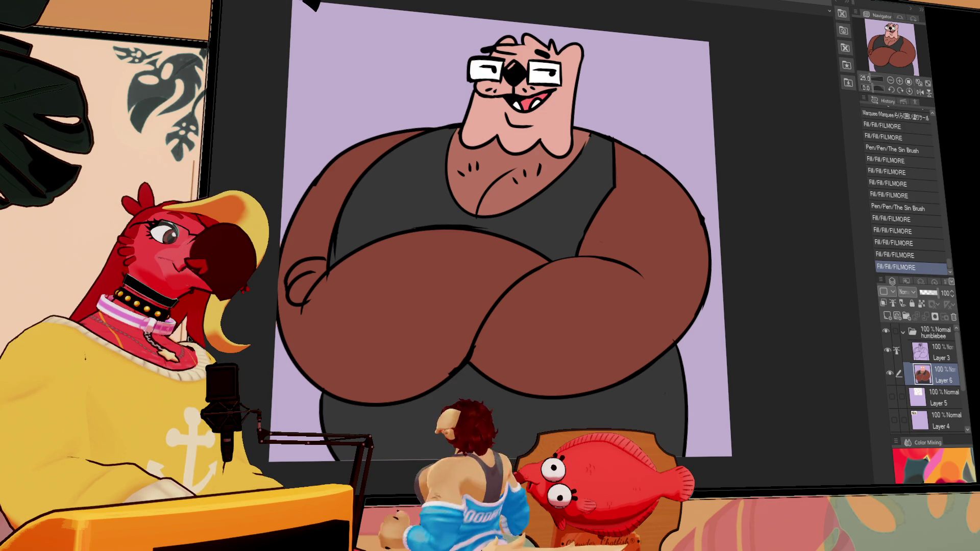
Step: Paint brown hair across the forehead
mouse_move(492, 49)
left_mouse_down()
mouse_move(553, 47)
mouse_move(502, 45)
left_mouse_up()
key("ctrl+z")
left_click_drag(505, 41, 553, 44)
left_click_drag(510, 48, 548, 47)
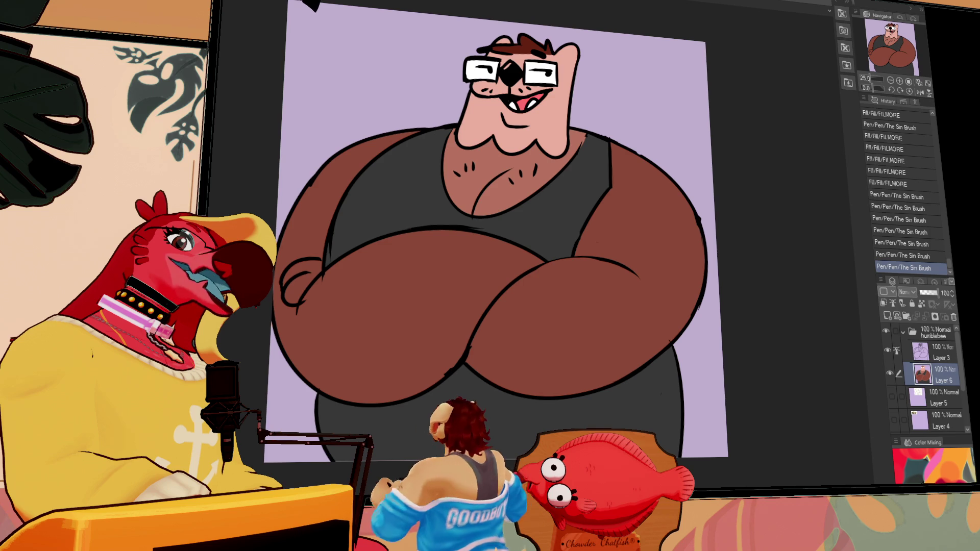
Step: Fill the face light cream and touch up small gaps around the glasses, nose and head
left_click(515, 118)
left_click(490, 87)
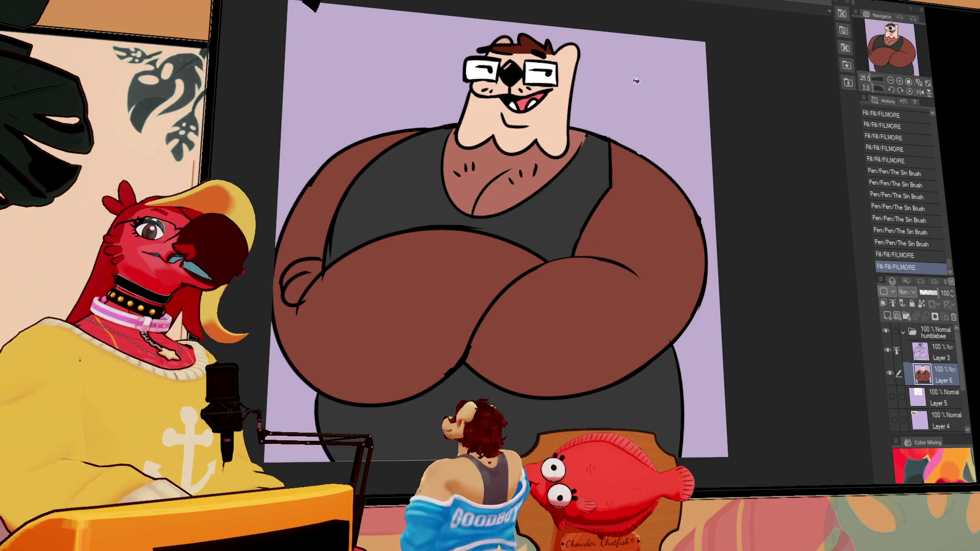
left_click(513, 64)
left_click(514, 61)
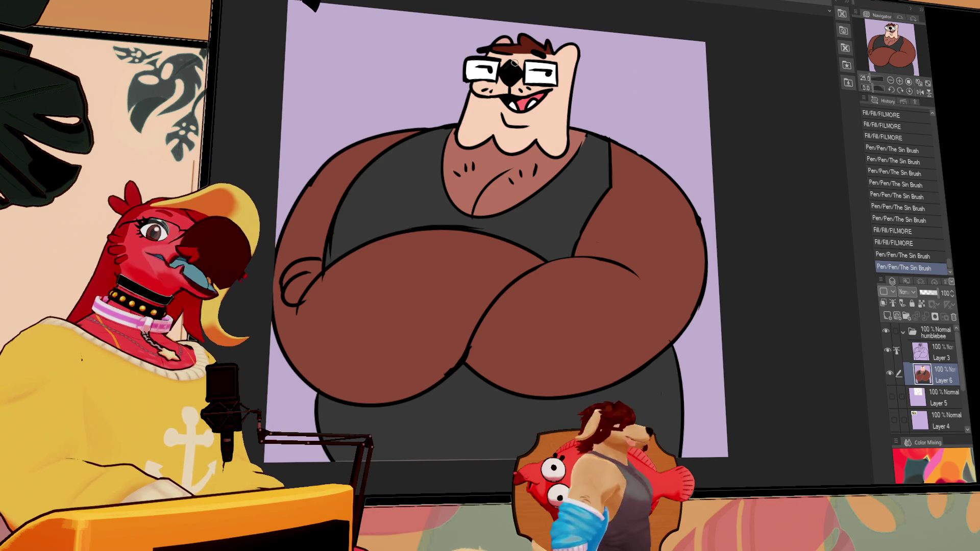
left_click(507, 68)
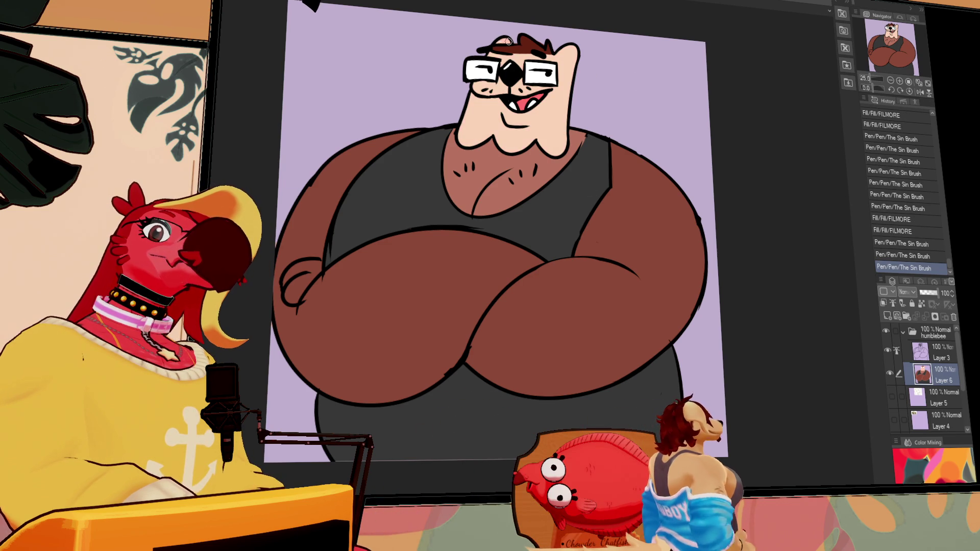
left_click(503, 41)
left_click(503, 40)
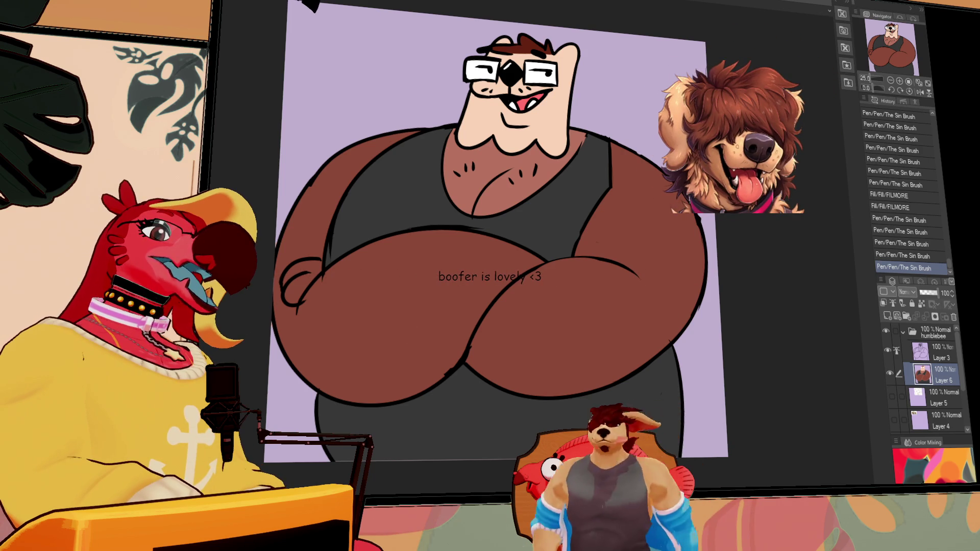
Step: Draw shading lines on both crossed forearms and fill the shaded areas a darker brown
left_click_drag(617, 273, 662, 320)
key("ctrl+z")
left_click_drag(627, 271, 661, 346)
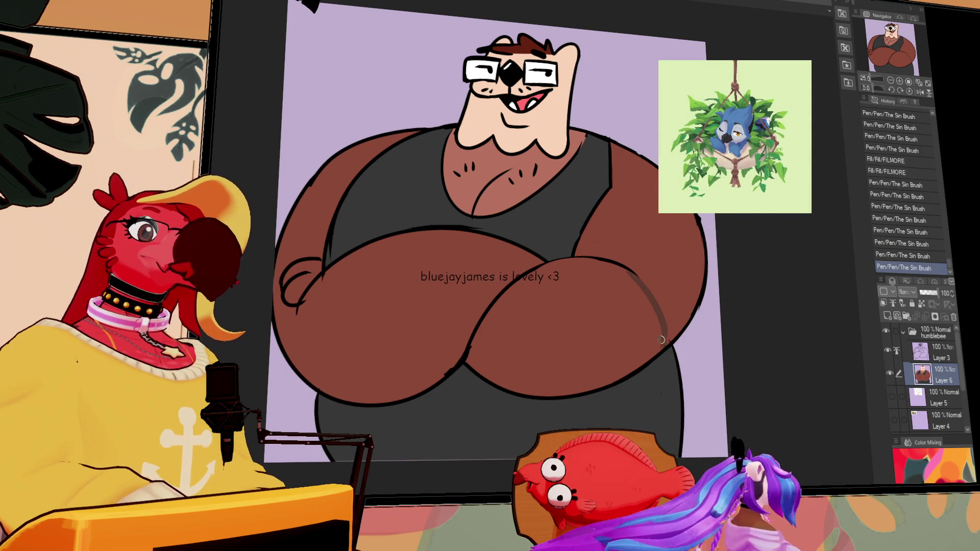
left_click(587, 326)
left_click_drag(294, 306, 298, 366)
left_click(299, 366)
left_click(396, 313)
Step: Shade the left hand darker and merge Layer 3 into Layer 6
left_click_drag(630, 205, 637, 199)
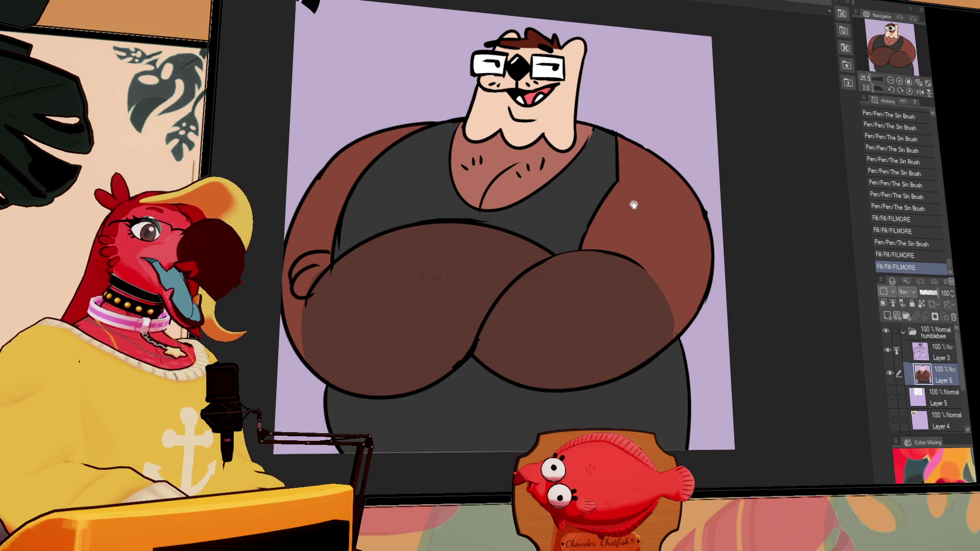
mouse_move(324, 266)
left_mouse_down()
mouse_move(306, 270)
mouse_move(305, 289)
left_mouse_up()
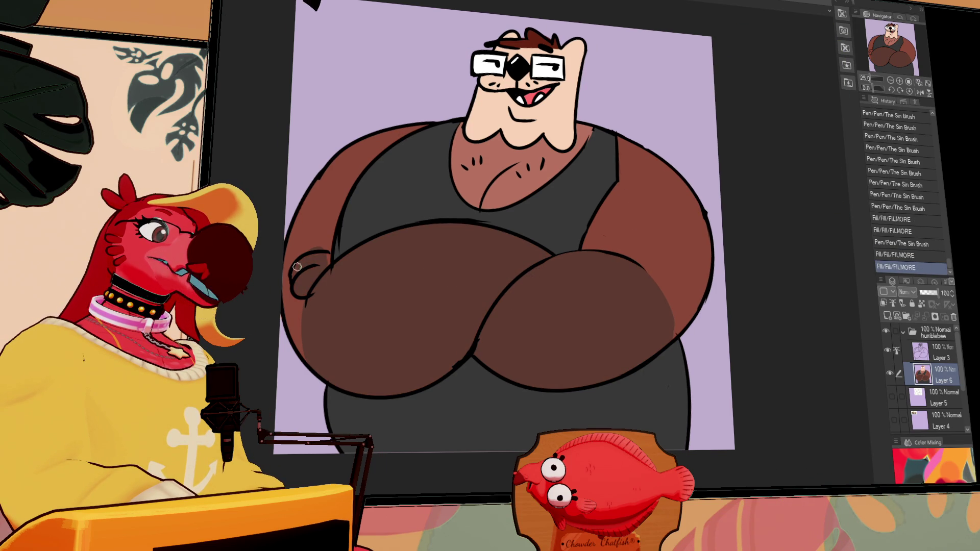
mouse_move(325, 256)
left_mouse_down()
mouse_move(329, 268)
mouse_move(334, 248)
left_mouse_up()
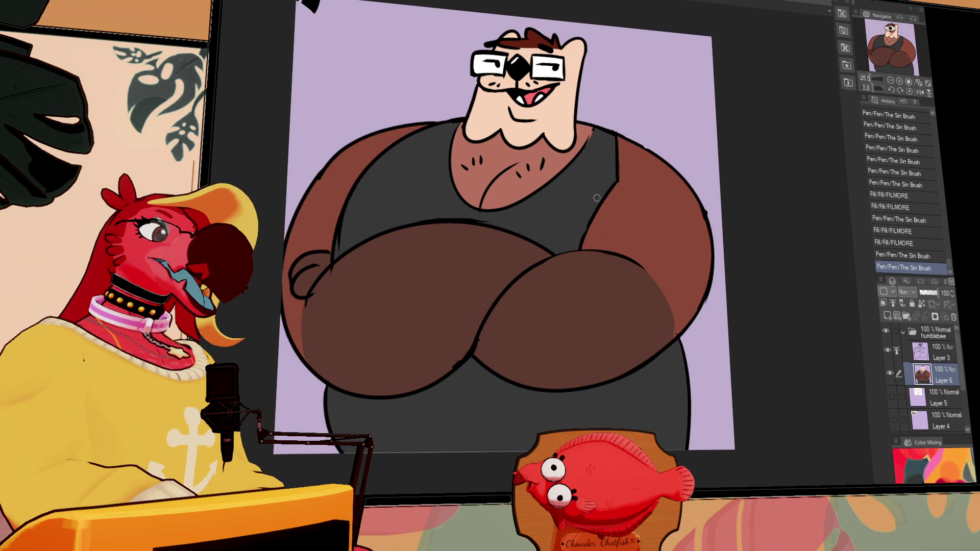
left_click_drag(564, 204, 563, 215)
left_click_drag(793, 172, 795, 178)
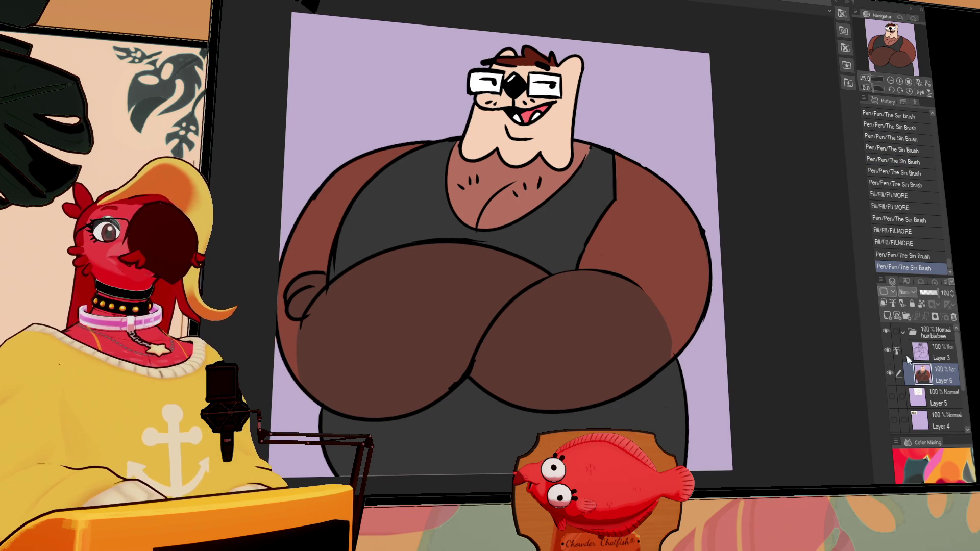
left_click(928, 360)
Step: Merge Layer 3 down, select all, hide the humblebee folder, and add a folder above Layer 5
key("ctrl+e")
key("ctrl+a")
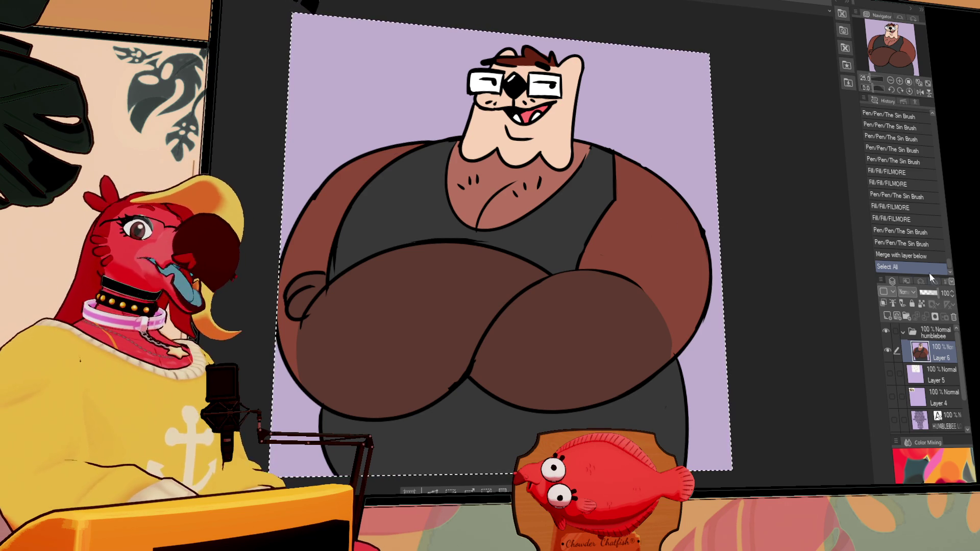
left_click(903, 332)
left_click(887, 331)
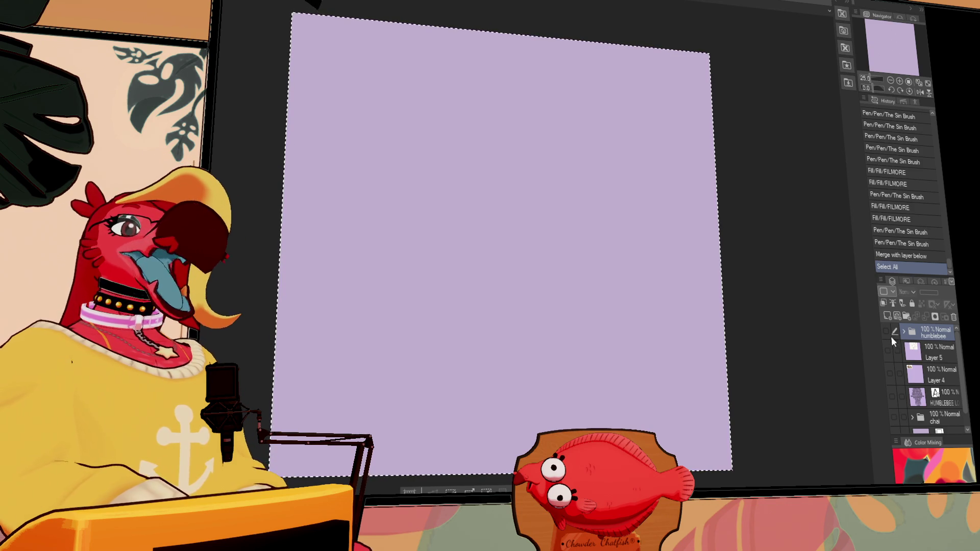
left_click(926, 350)
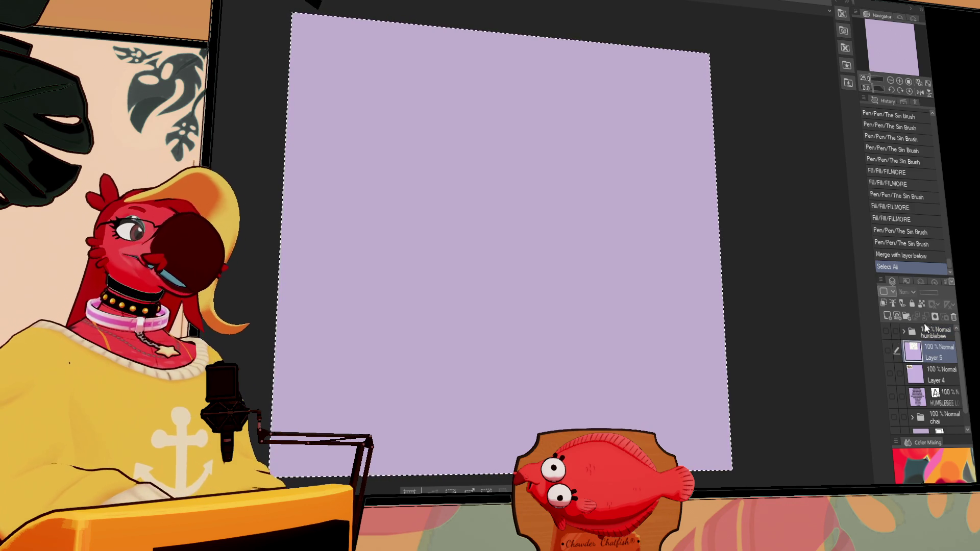
left_click(907, 317)
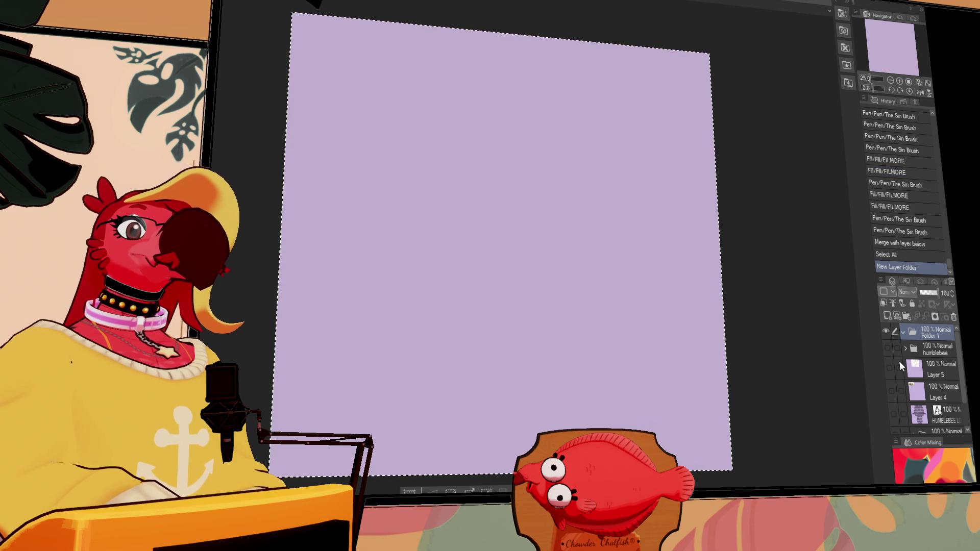
Step: Briefly toggle the text list layer's visibility and add a second layer folder
left_click(893, 410)
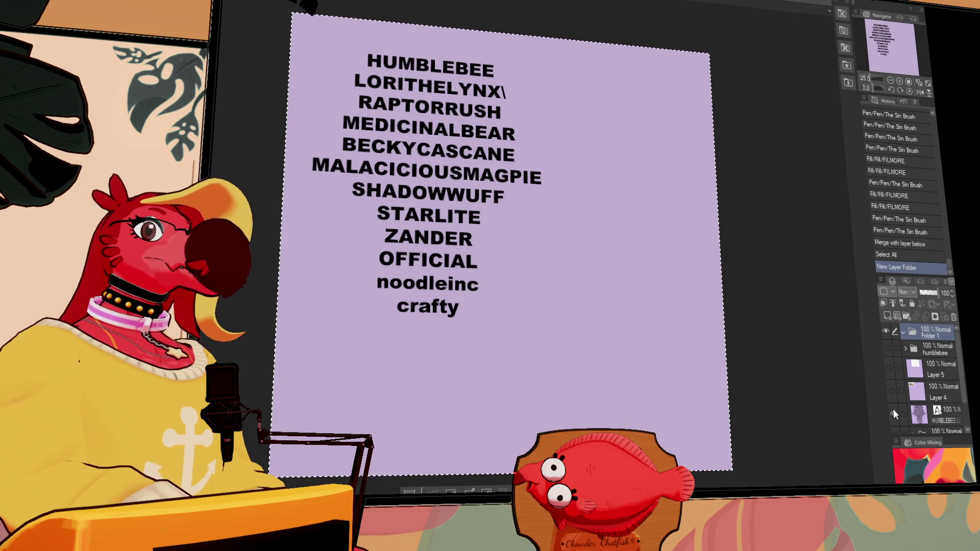
left_click(893, 410)
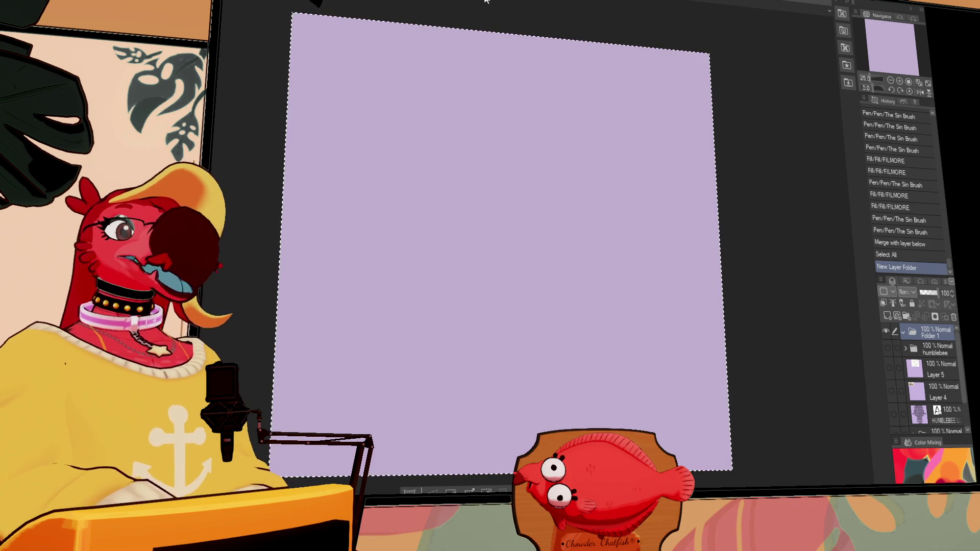
left_click(907, 317)
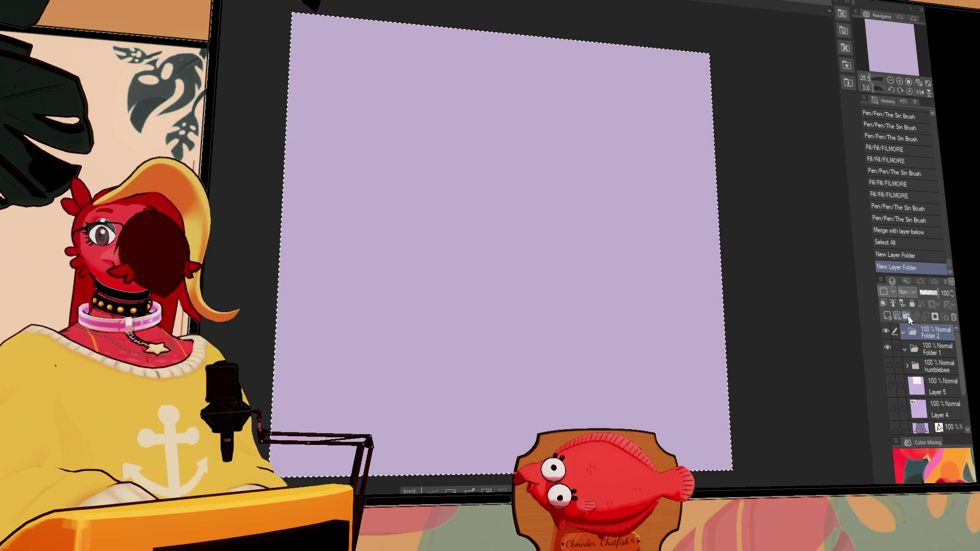
Step: Rename Folder 2 to 'LOBL' and clear the whole-canvas selection
double_click(928, 336)
type("LOBL")
key("Return")
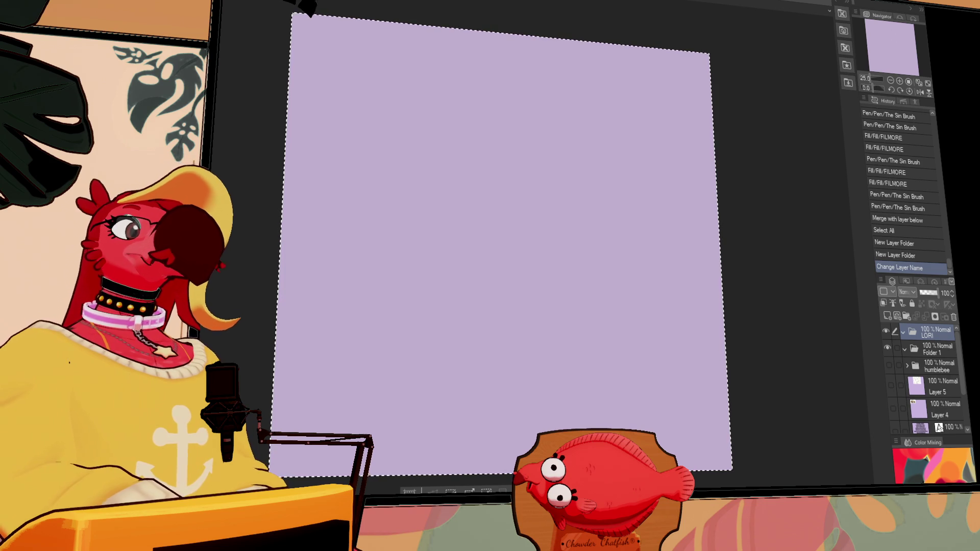
key("ctrl+d")
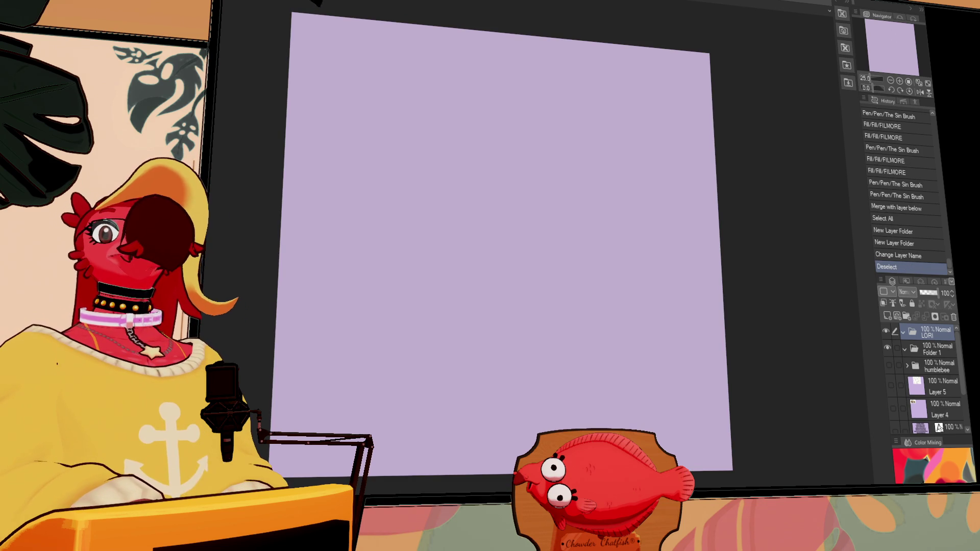
left_click(899, 80)
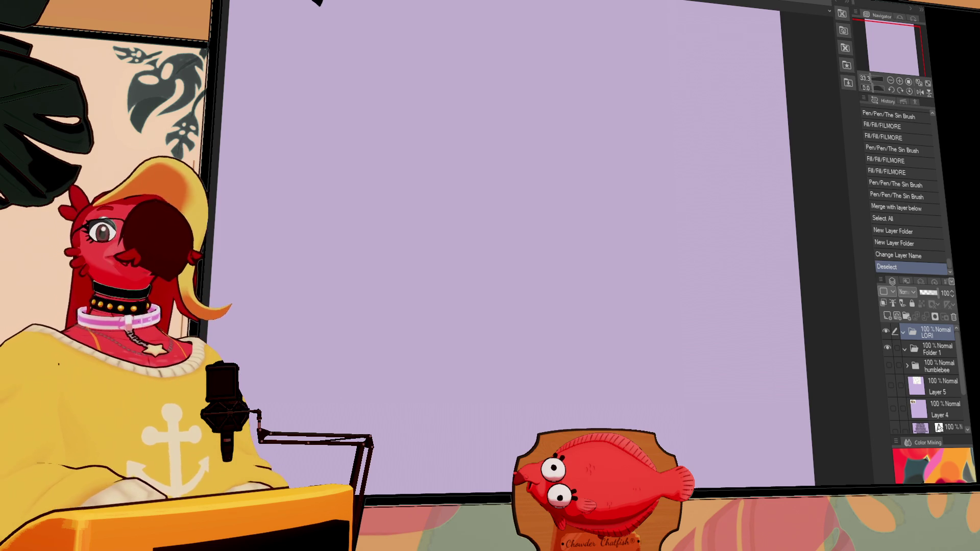
Step: Shift the canvas view left and add a new raster layer for sketching
left_click_drag(773, 153, 755, 153)
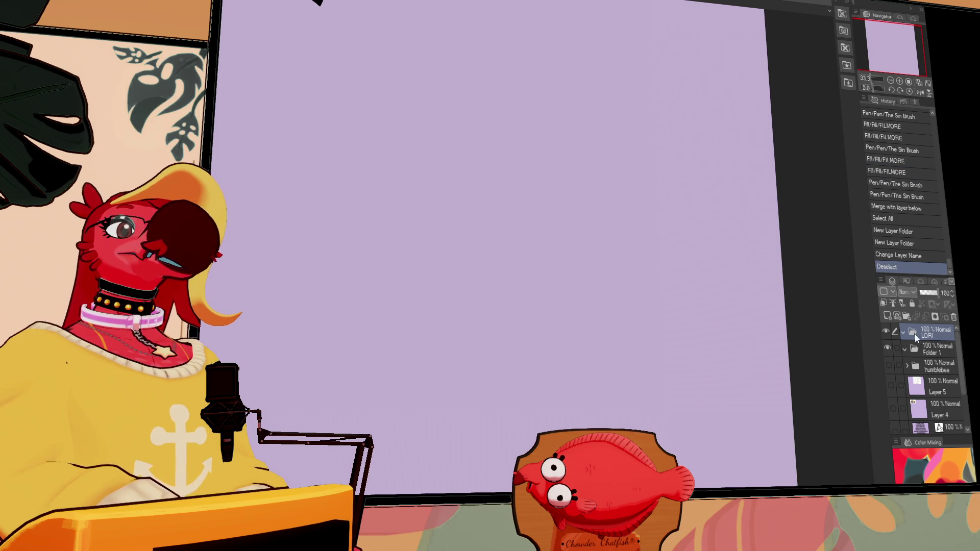
left_click(897, 316)
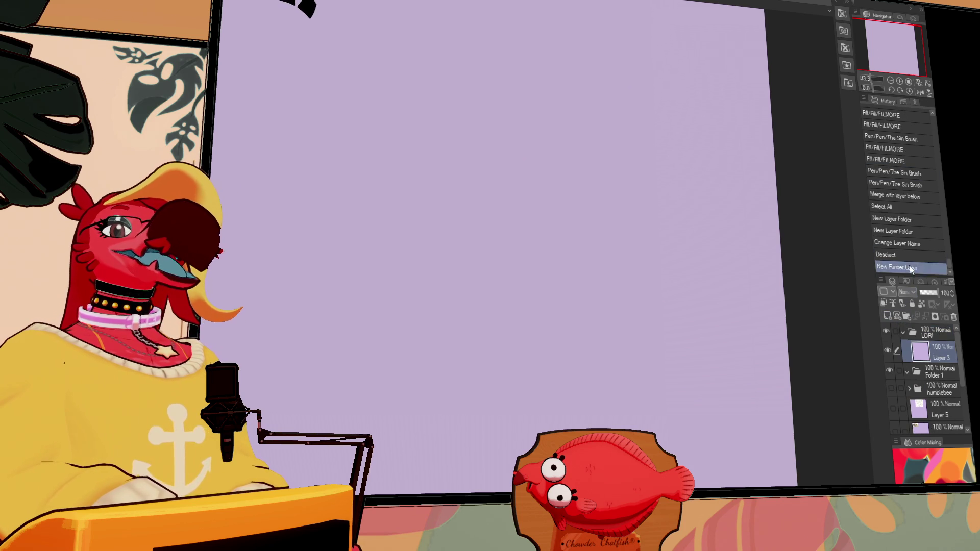
Step: Sketch trial curves and oval eyes above the mouth shape, undoing the rejected strokes
left_click_drag(467, 165, 447, 128)
key("ctrl+z")
left_click_drag(756, 154, 685, 278)
key("ctrl+z")
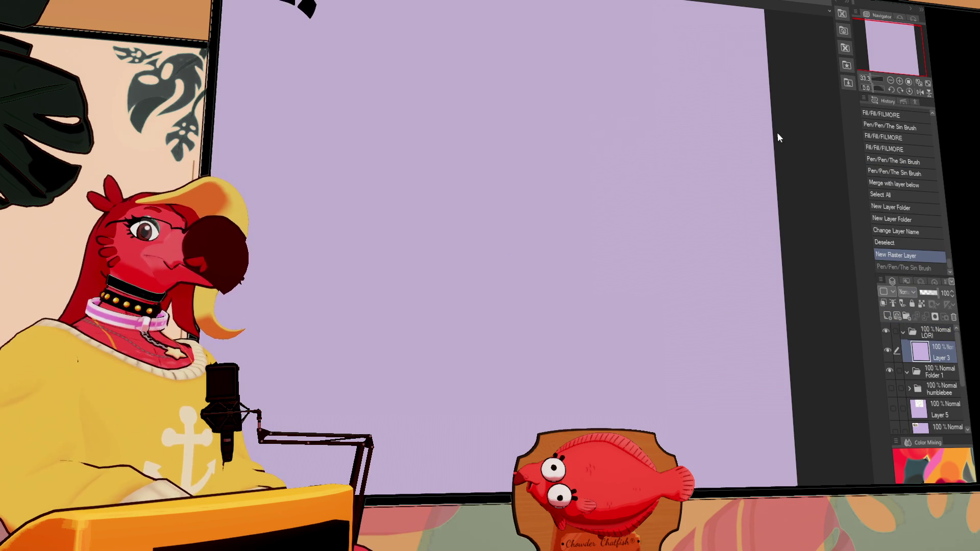
left_click_drag(677, 194, 691, 225)
mouse_move(514, 97)
left_mouse_down()
mouse_move(507, 135)
mouse_move(529, 180)
mouse_move(507, 182)
mouse_move(568, 156)
left_mouse_up()
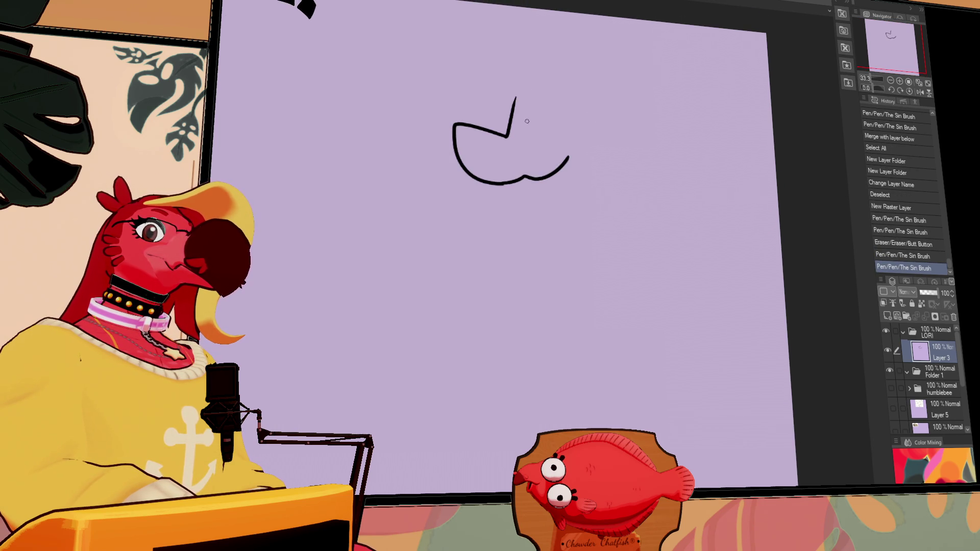
left_click_drag(508, 89, 507, 135)
key("ctrl+z")
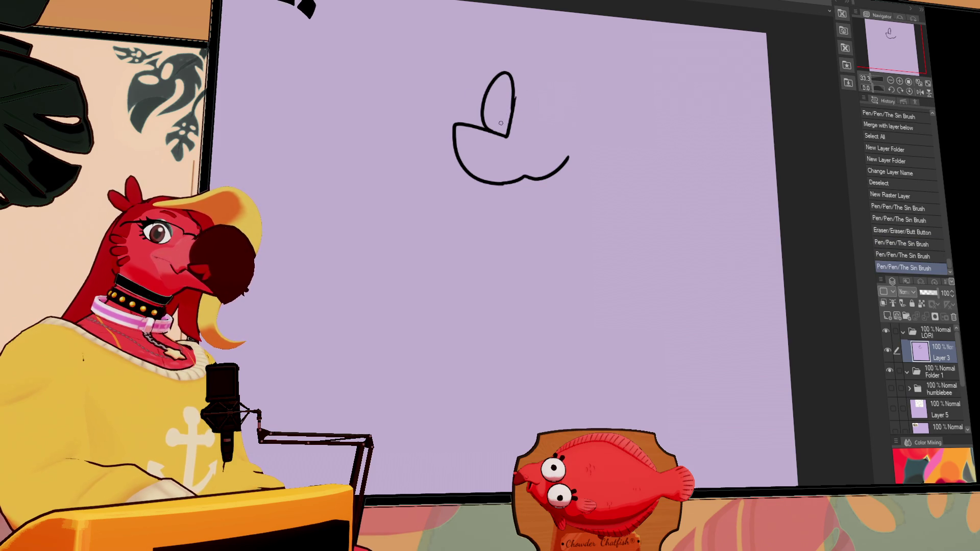
mouse_move(567, 78)
left_mouse_down()
mouse_move(516, 127)
mouse_move(594, 102)
mouse_move(556, 94)
left_mouse_up()
key("ctrl+z")
key("ctrl+z")
key("ctrl+z")
left_click_drag(674, 176, 678, 180)
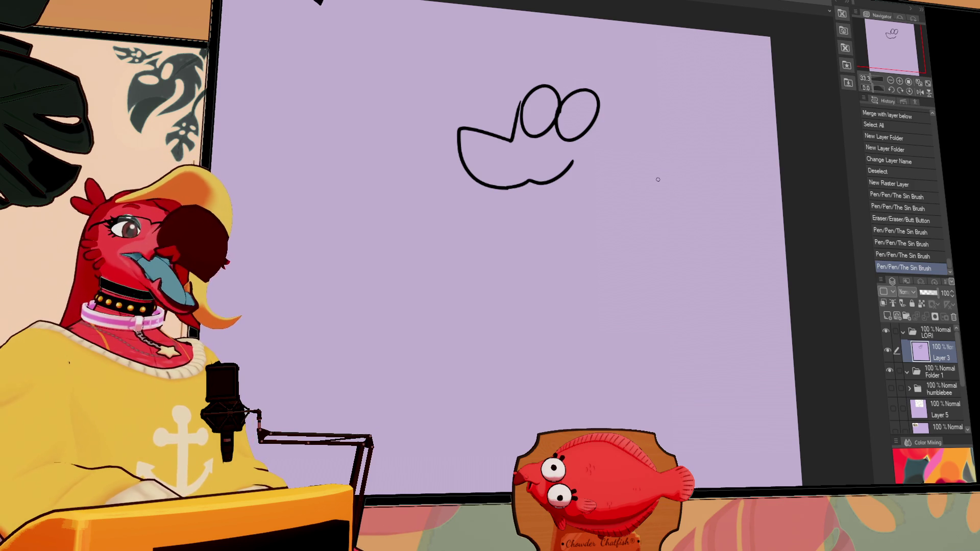
Step: Erase stray lines near the eyes, then try an inner mouth line and black pupil and undo both
left_click_drag(661, 178, 711, 225)
mouse_move(615, 162)
left_mouse_down()
mouse_move(617, 153)
mouse_move(565, 147)
mouse_move(563, 165)
mouse_move(591, 125)
left_mouse_up()
key("ctrl+z")
key("ctrl+z")
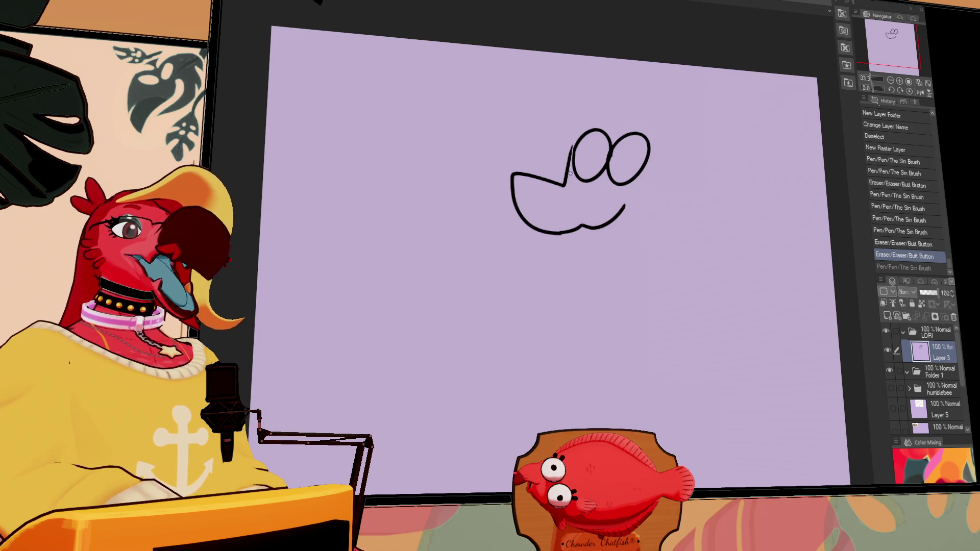
left_click_drag(516, 176, 541, 201)
key("ctrl+z")
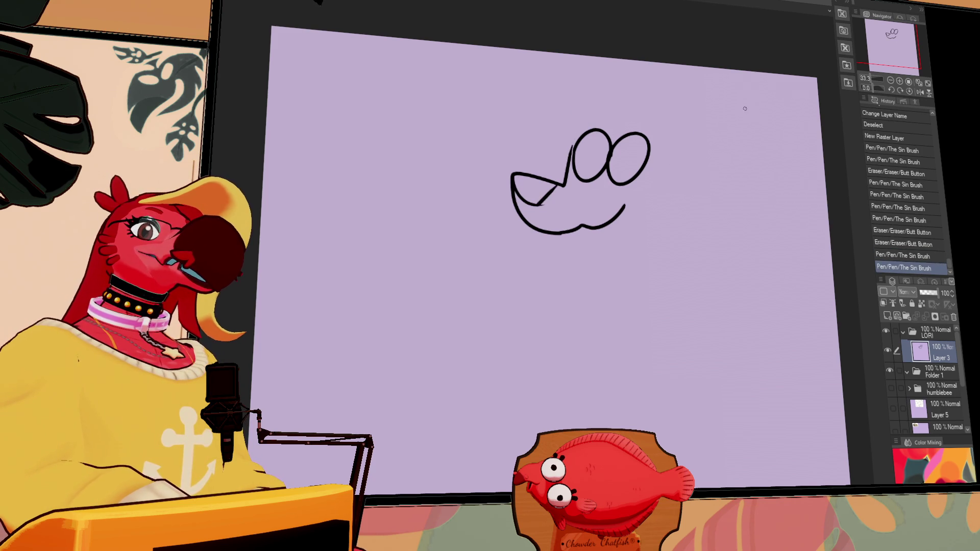
left_click_drag(596, 153, 600, 154)
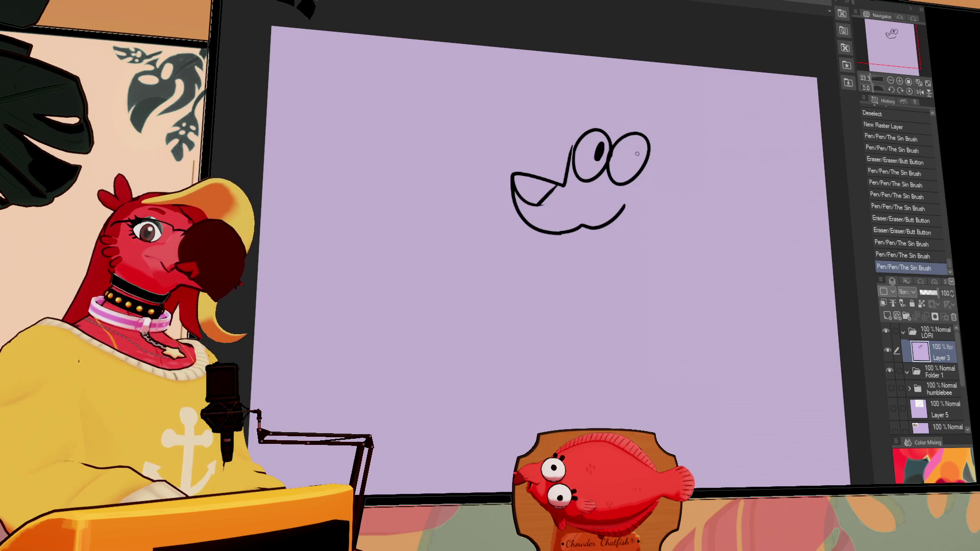
key("ctrl+z")
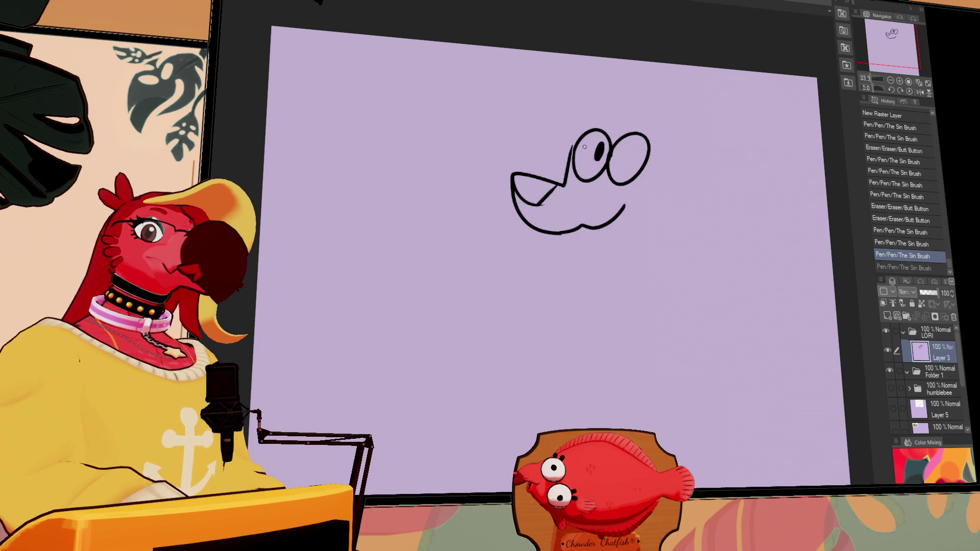
key("ctrl+z")
Step: Dot the left eye's lens, draw a triangular party hat, and shift the sketch left and down
left_click_drag(592, 135, 578, 164)
left_click_drag(588, 169, 601, 152)
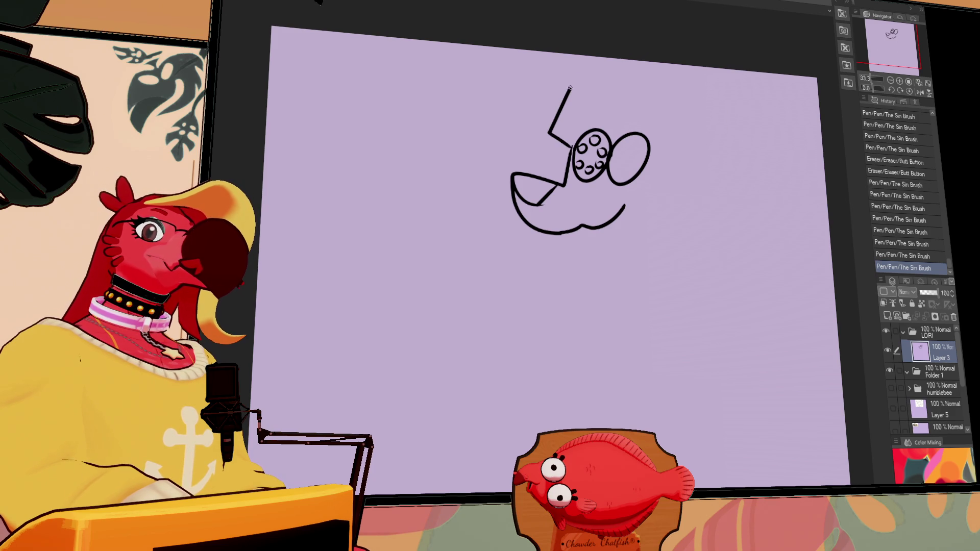
left_click_drag(606, 123, 612, 118)
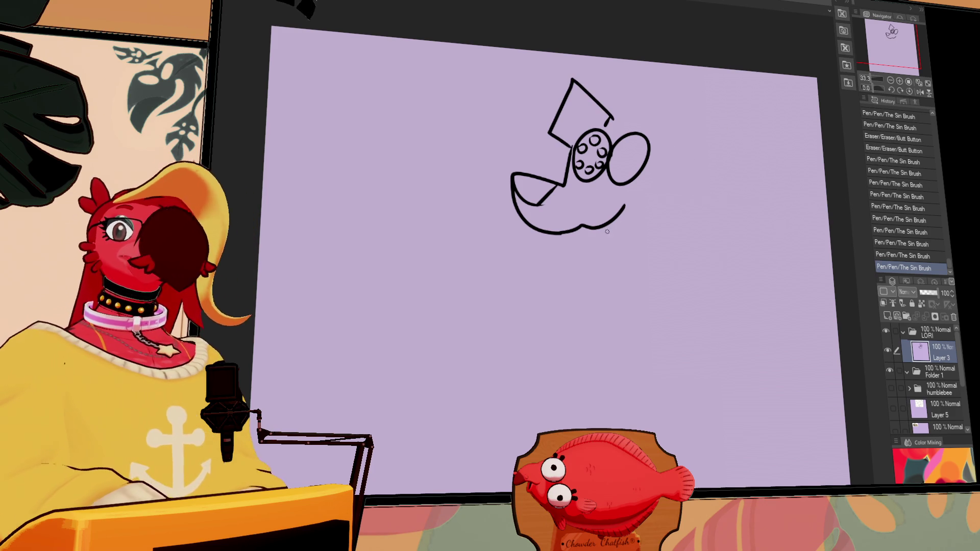
left_click_drag(697, 198, 653, 187)
left_click_drag(685, 230, 660, 240)
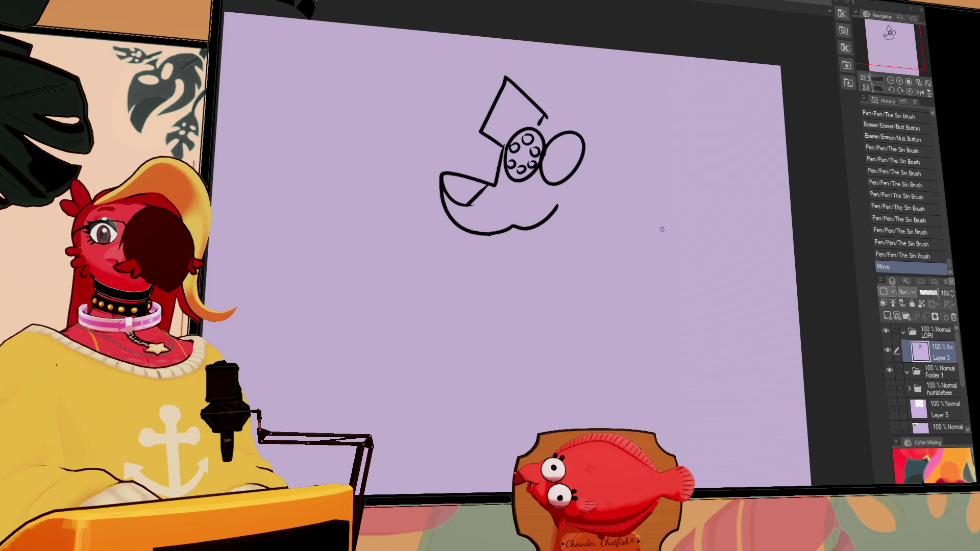
left_click_drag(660, 209, 690, 244)
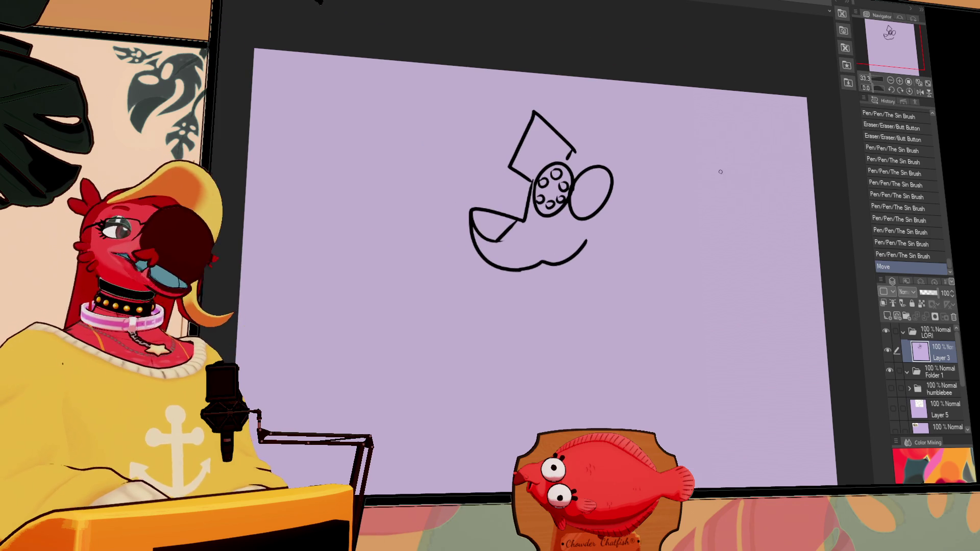
Step: Draw the oval hat brim and the zigzag spiky outline along both sides of the head
left_click_drag(607, 147, 573, 152)
mouse_move(648, 220)
left_mouse_down()
mouse_move(597, 190)
mouse_move(593, 171)
mouse_move(593, 179)
left_mouse_up()
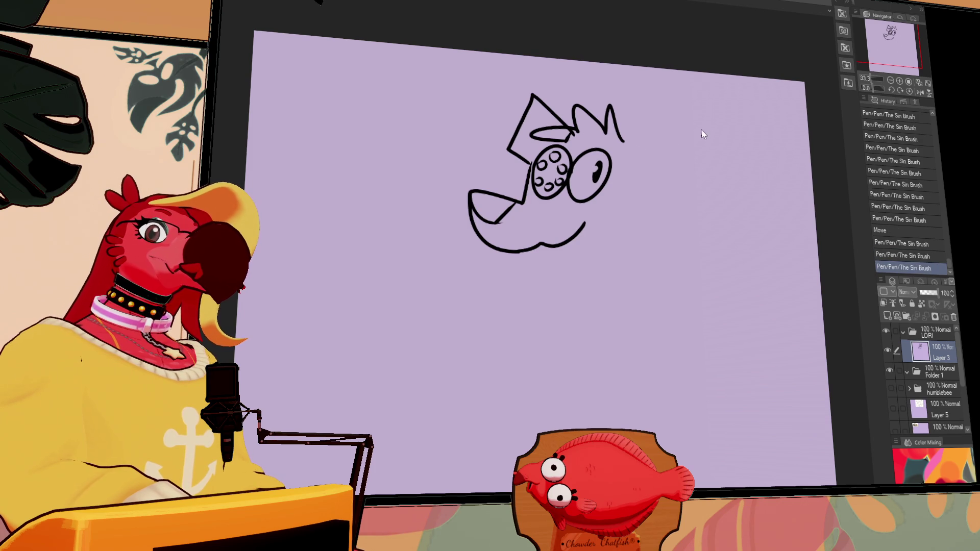
left_click(508, 154)
key("ctrl+z")
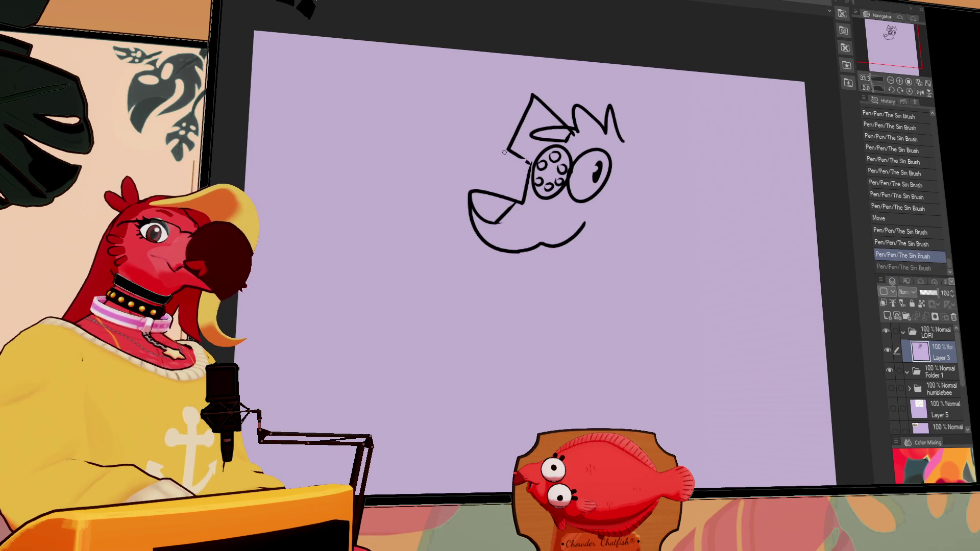
left_click_drag(504, 176, 484, 193)
key("ctrl+z")
left_click_drag(655, 152, 646, 199)
mouse_move(663, 153)
left_mouse_down()
mouse_move(658, 199)
mouse_move(666, 227)
mouse_move(673, 225)
mouse_move(607, 257)
left_mouse_up()
key("ctrl+z")
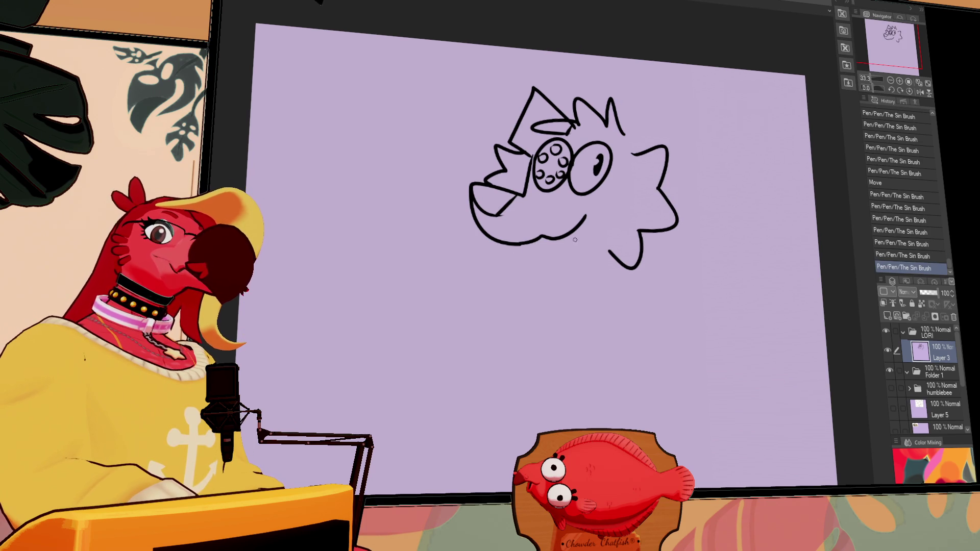
Step: Draw the V-shaped mouth under the snout and the neck lines below the head
mouse_move(530, 243)
left_mouse_down()
mouse_move(571, 230)
mouse_move(540, 249)
mouse_move(575, 242)
mouse_move(559, 286)
mouse_move(569, 326)
left_mouse_up()
key("ctrl+z")
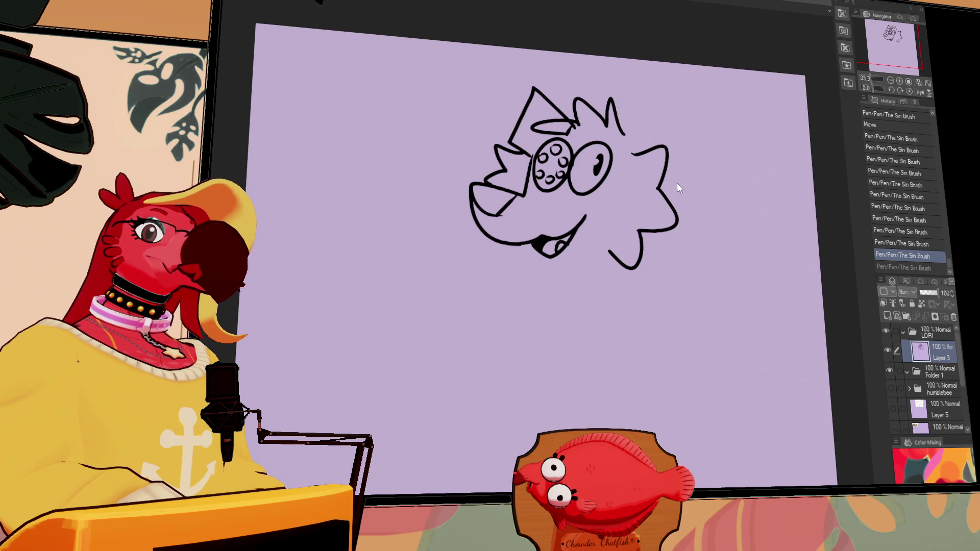
left_click_drag(553, 265, 561, 300)
key("ctrl+z")
left_click_drag(554, 264, 513, 316)
mouse_move(626, 269)
left_mouse_down()
mouse_move(645, 314)
mouse_move(624, 287)
mouse_move(668, 302)
left_mouse_up()
key("ctrl+z")
Step: Redraw the short tongue stroke inside the mouth and add a motion line left of the face
left_click_drag(653, 228, 682, 236)
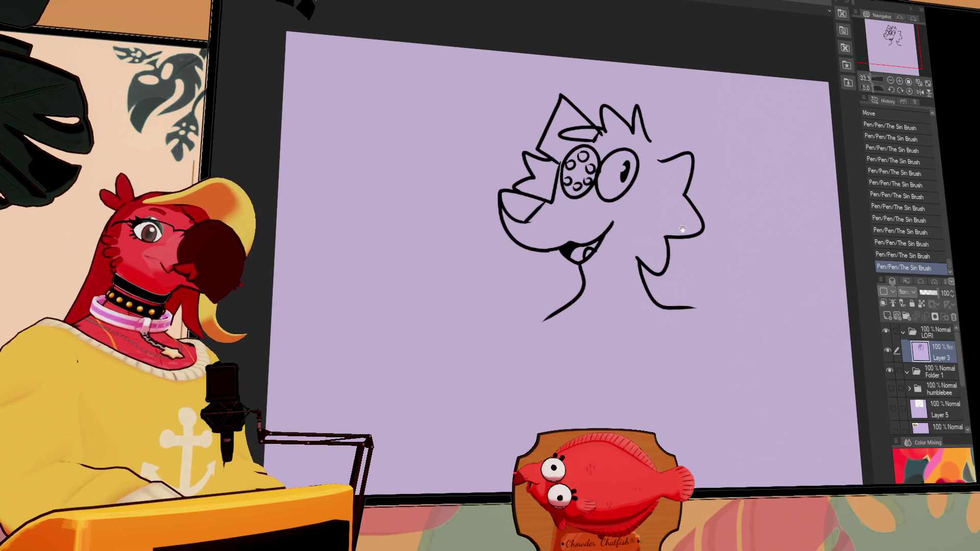
key("ctrl+z")
left_click_drag(618, 213, 609, 226)
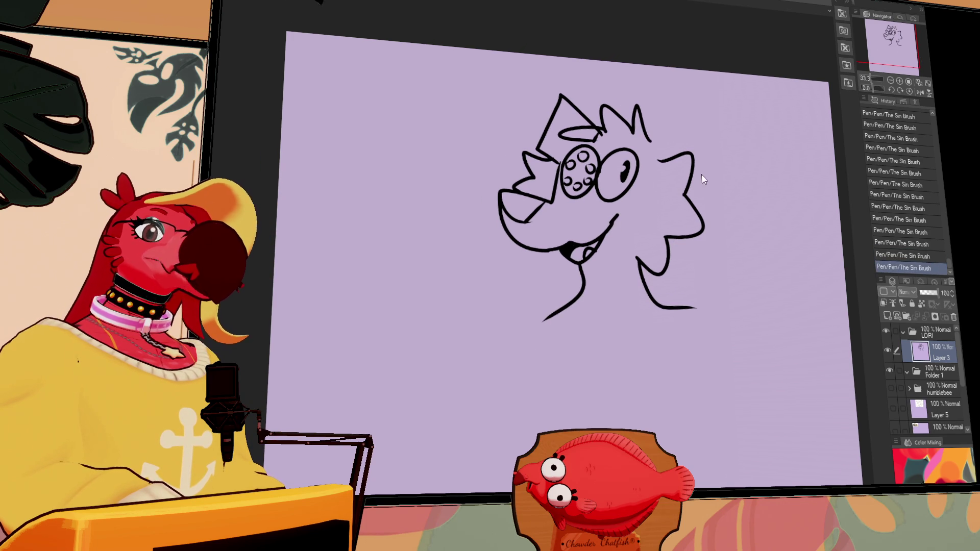
left_click_drag(514, 250, 494, 279)
mouse_move(740, 210)
left_mouse_down()
mouse_move(708, 189)
mouse_move(718, 177)
left_mouse_up()
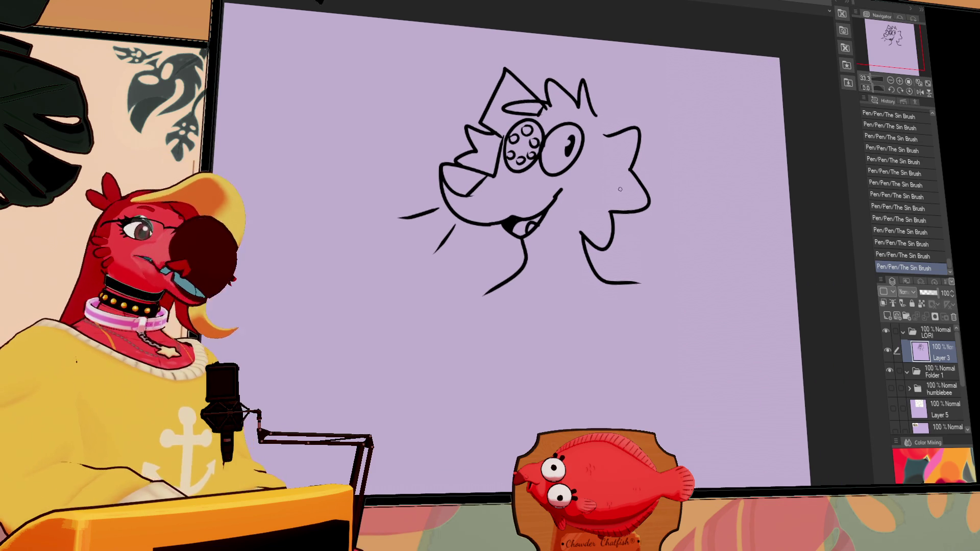
mouse_move(655, 243)
left_mouse_down()
mouse_move(656, 233)
mouse_move(651, 264)
left_mouse_up()
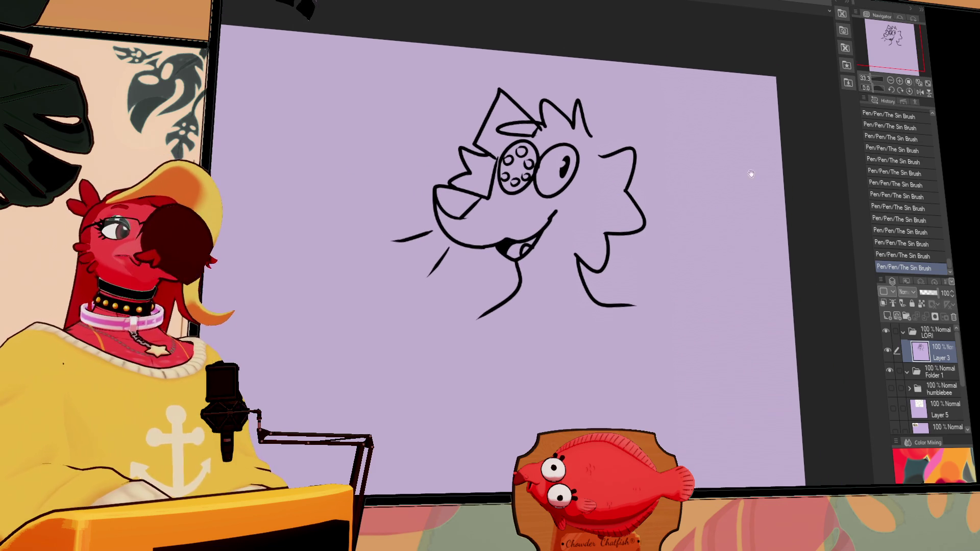
left_click(885, 332)
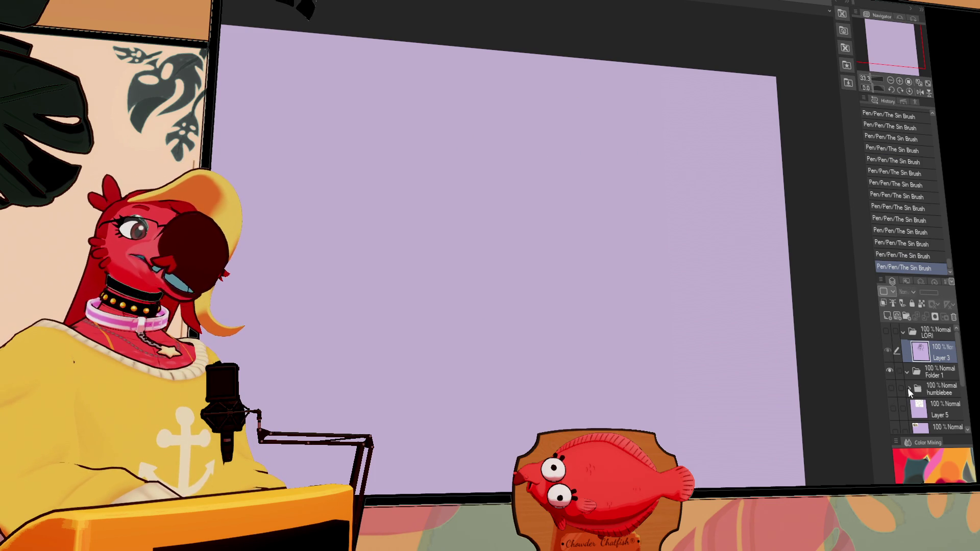
scroll(965, 405, "down", 5)
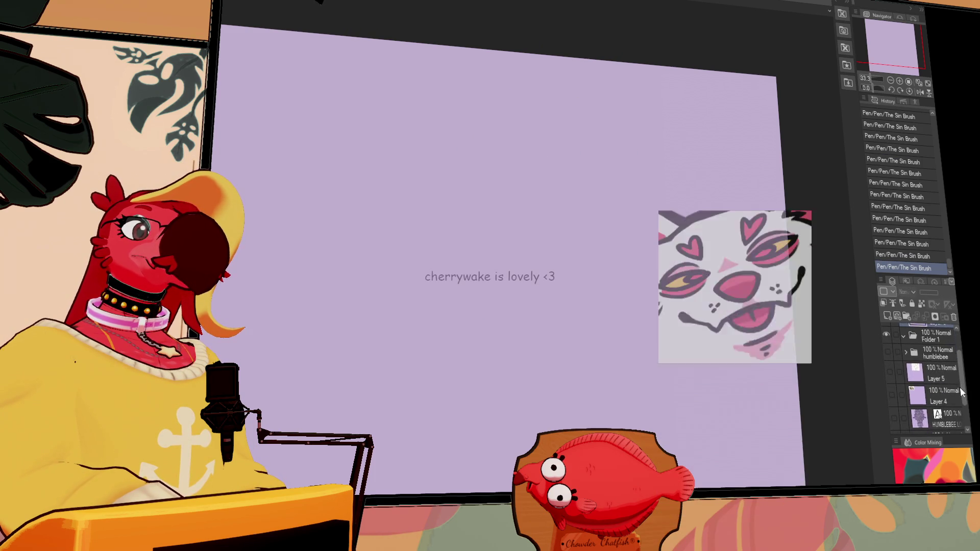
left_click(892, 401)
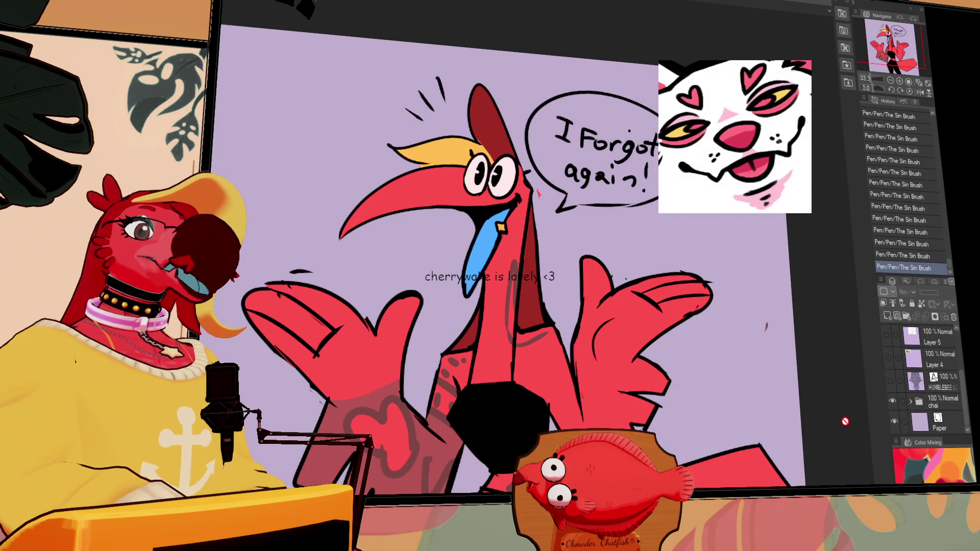
left_click(890, 81)
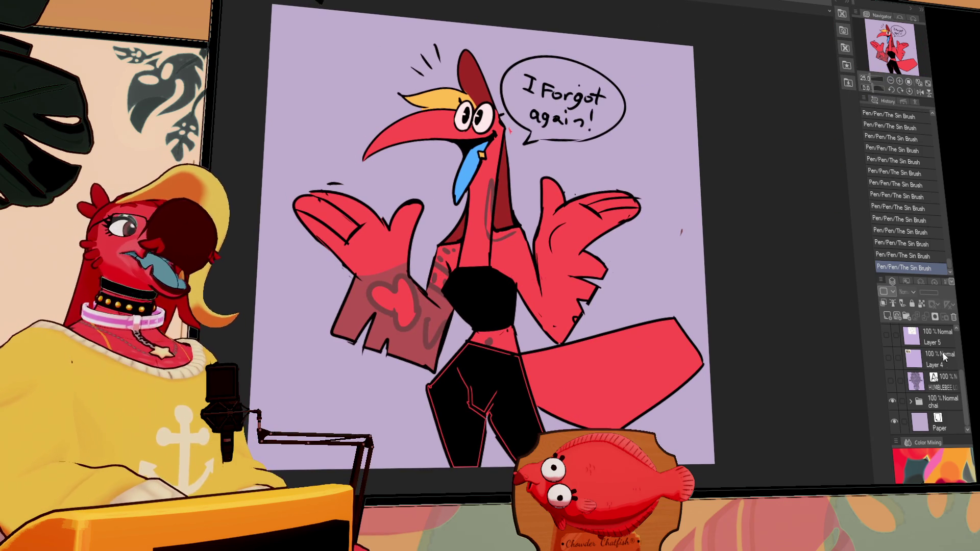
left_click(891, 401)
left_click(887, 357)
left_click(885, 335)
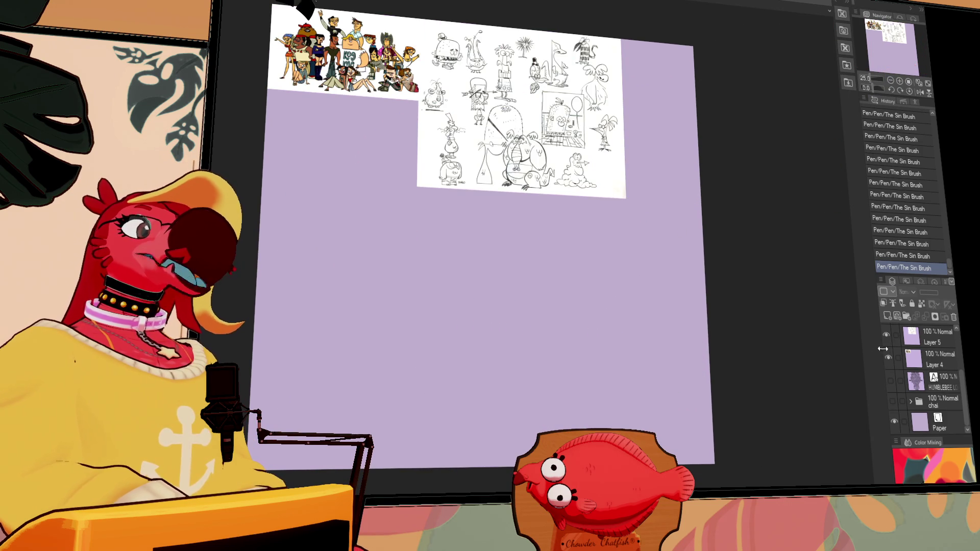
left_click(899, 81)
left_click(899, 81)
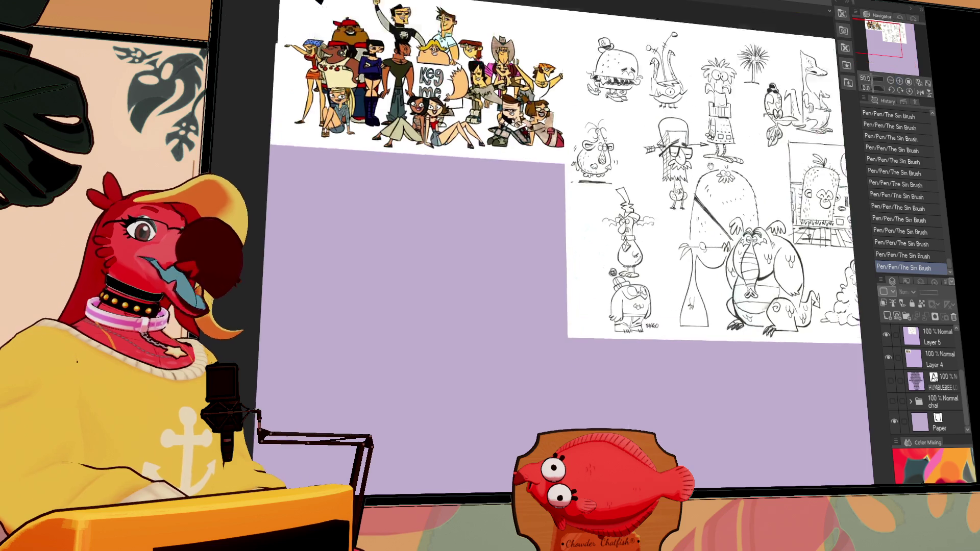
left_click_drag(782, 203, 561, 201)
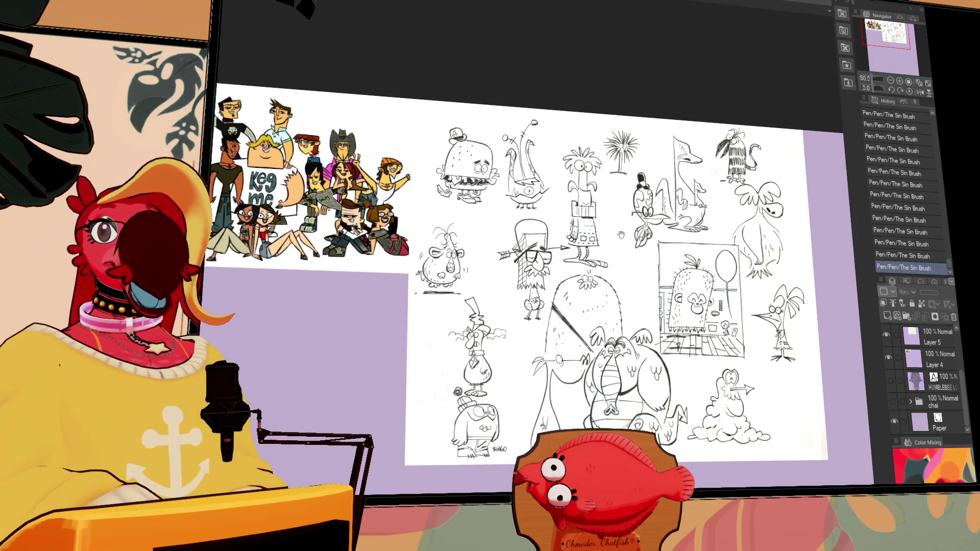
scroll(903, 353, "up", 3)
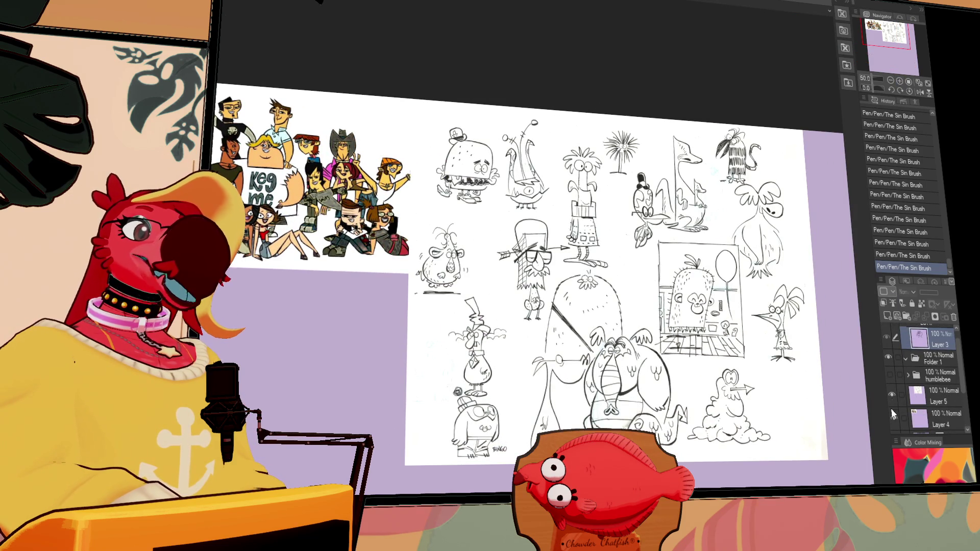
left_click(892, 418)
left_click(892, 396)
left_click(891, 375)
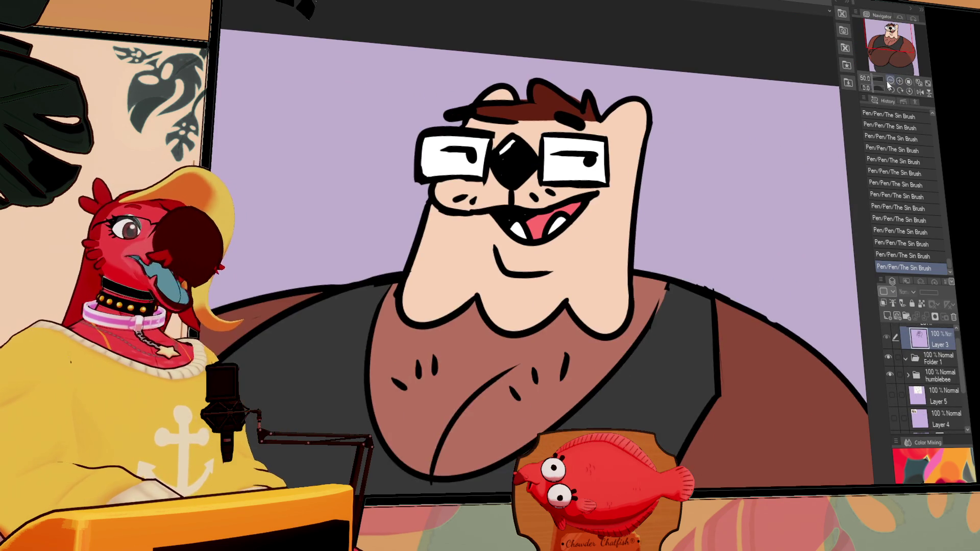
scroll(821, 163, "down", 2)
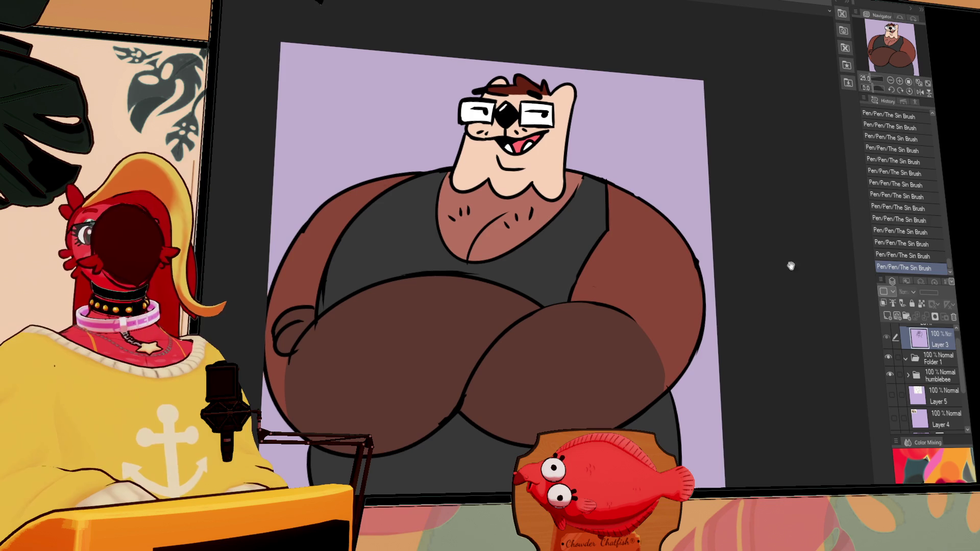
scroll(892, 375, "up", 1)
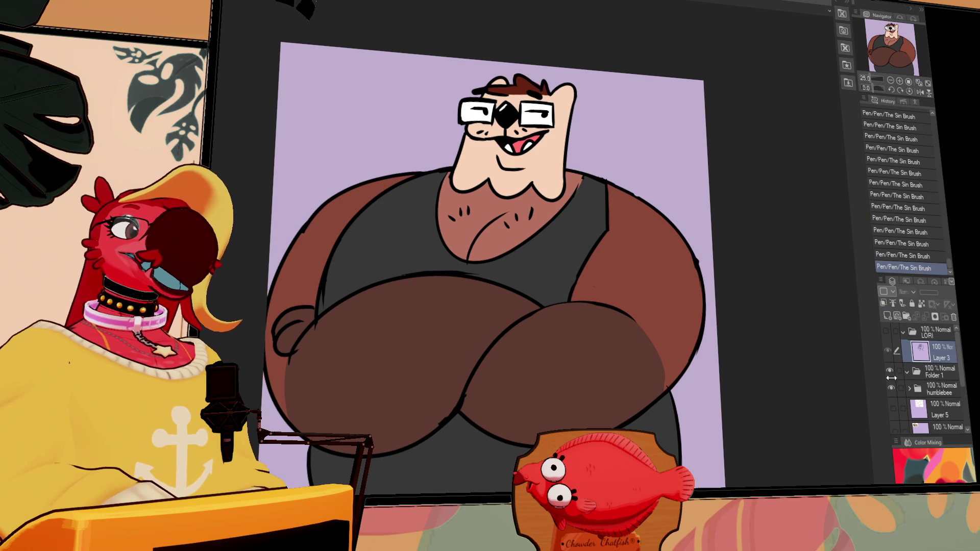
left_click(892, 388)
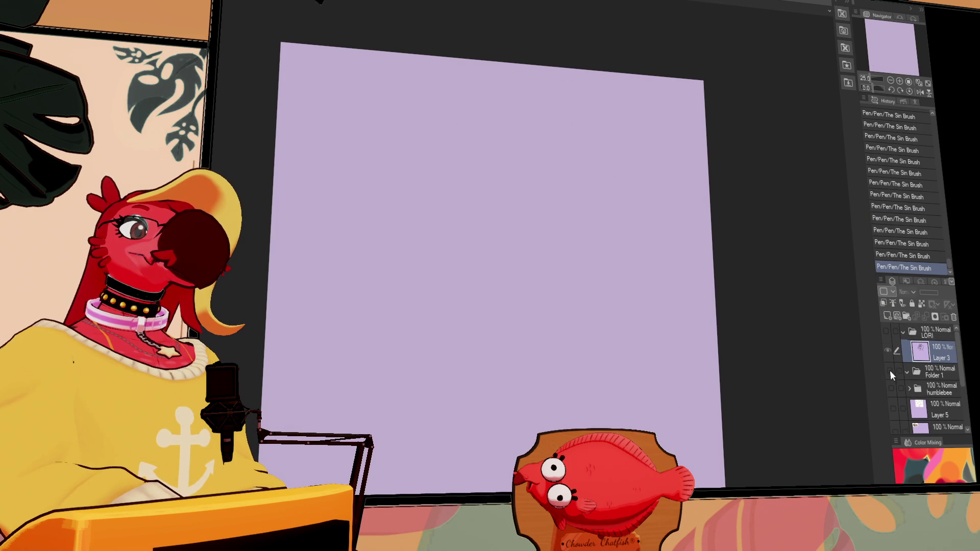
left_click(888, 332)
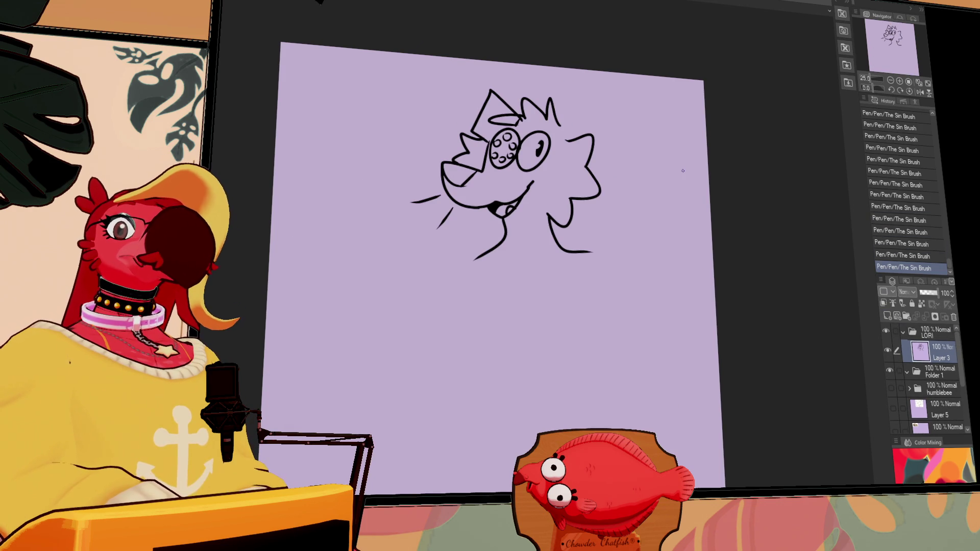
Step: Trim the end of the smile line and add a small fang under the mouth
scroll(595, 183, "up", 1)
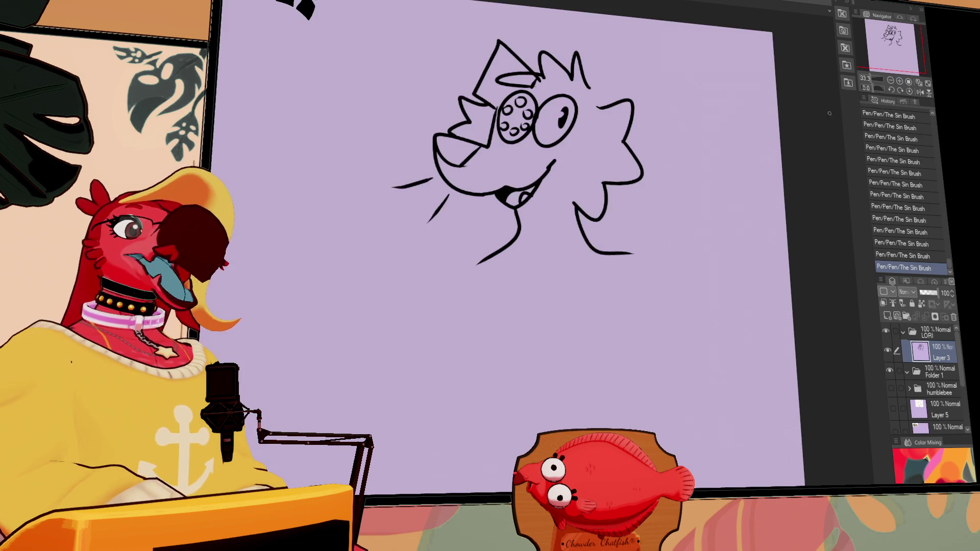
mouse_move(597, 175)
left_mouse_down()
mouse_move(590, 188)
mouse_move(597, 170)
left_mouse_up()
left_click_drag(705, 188, 712, 188)
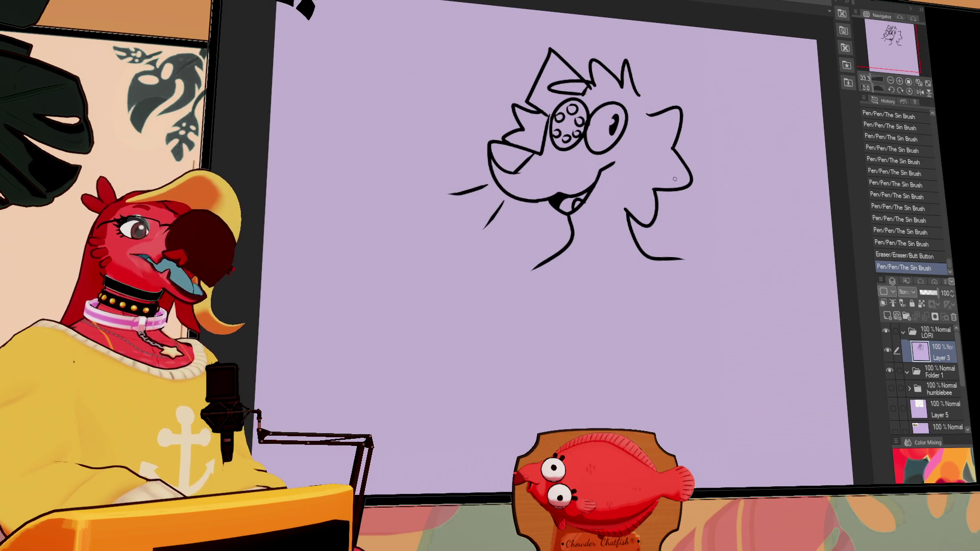
left_click_drag(521, 201, 540, 204)
left_click_drag(675, 196, 670, 237)
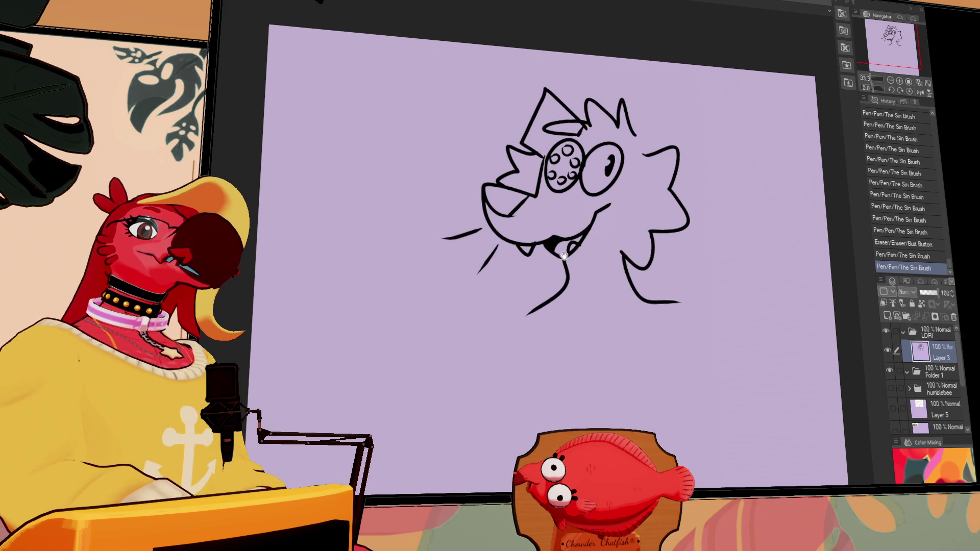
left_click_drag(567, 127, 576, 153)
left_click(572, 152)
key("ctrl+z")
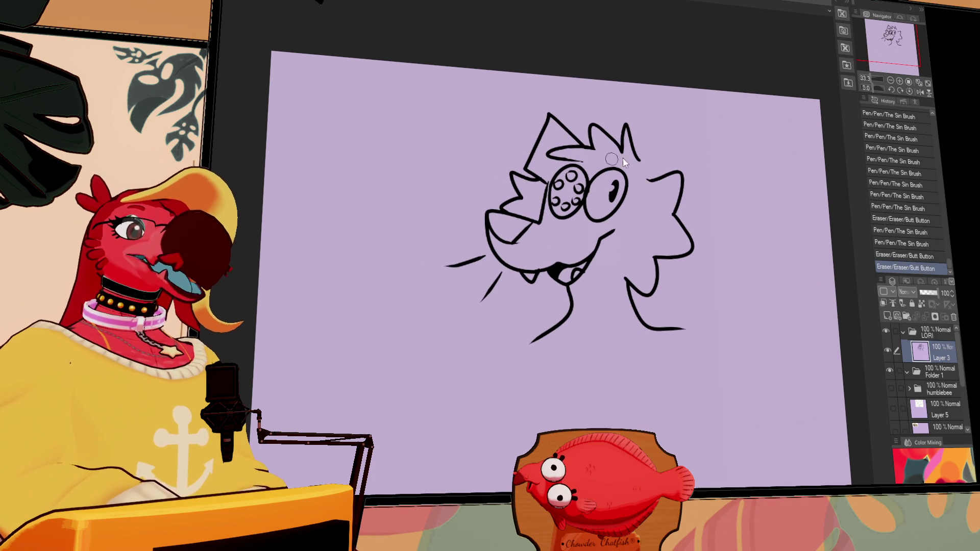
key("ctrl+z")
Step: Trim the head spikes and redraw the head's right side and right ear lines
mouse_move(641, 154)
left_mouse_down()
mouse_move(669, 121)
mouse_move(689, 122)
mouse_move(635, 204)
left_mouse_up()
key("ctrl+z")
key("ctrl+y")
key("ctrl+z")
key("ctrl+z")
mouse_move(650, 145)
left_mouse_down()
mouse_move(636, 136)
mouse_move(669, 121)
mouse_move(644, 140)
mouse_move(644, 111)
mouse_move(663, 120)
mouse_move(674, 176)
mouse_move(668, 153)
left_mouse_up()
key("ctrl+z")
key("ctrl+y")
left_click_drag(669, 148, 691, 130)
left_click_drag(684, 174, 662, 182)
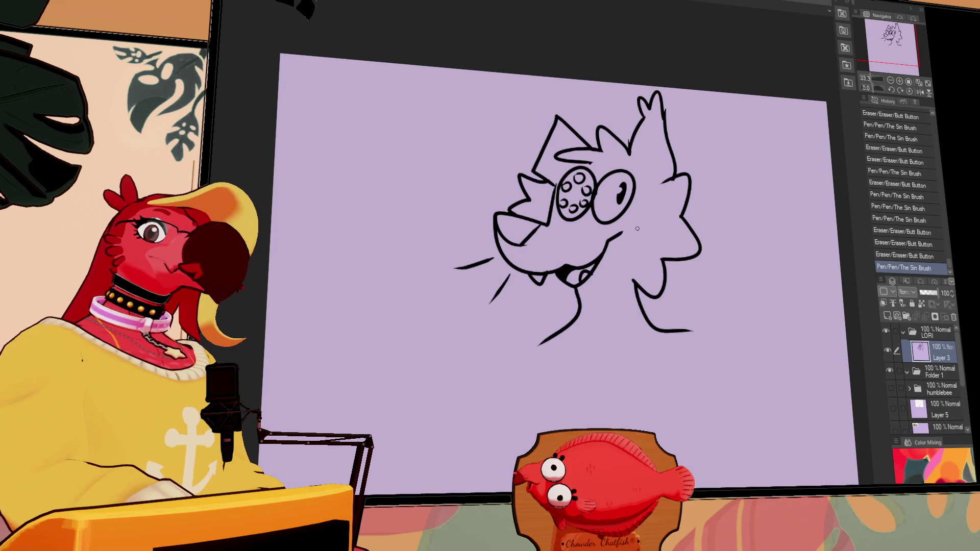
mouse_move(646, 118)
left_mouse_down()
mouse_move(661, 176)
mouse_move(630, 168)
mouse_move(642, 166)
left_mouse_up()
key("ctrl+z")
key("ctrl+z")
left_click_drag(635, 149, 662, 181)
Step: Erase and redraw the left ear taller, adding an inner ear line
key("ctrl+z")
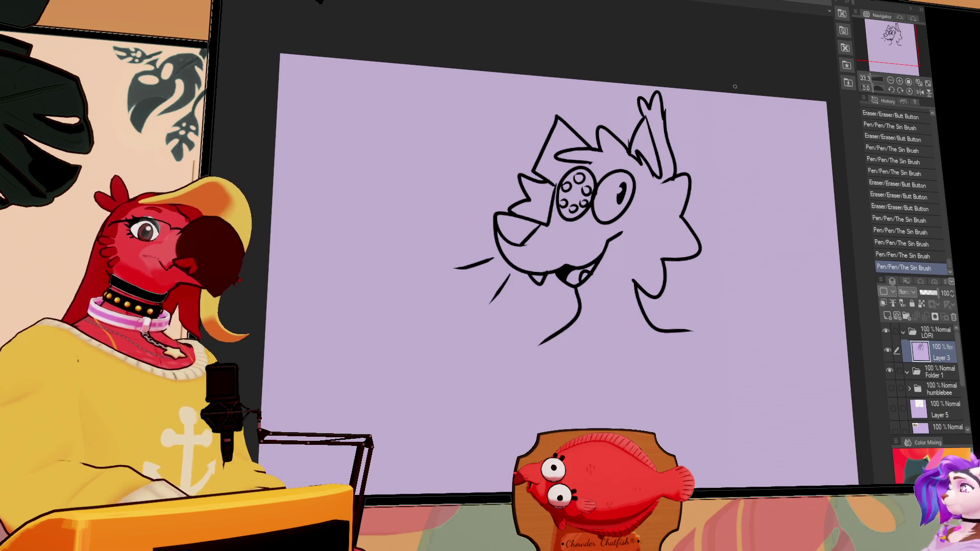
scroll(763, 159, "down", 1)
scroll(739, 206, "down", 2)
mouse_move(774, 168)
left_mouse_down()
mouse_move(722, 208)
mouse_move(721, 231)
left_mouse_up()
left_click_drag(515, 207, 533, 176)
mouse_move(512, 227)
left_mouse_down()
mouse_move(536, 168)
mouse_move(579, 203)
left_mouse_up()
key("ctrl+z")
key("ctrl+z")
mouse_move(534, 168)
left_mouse_down()
mouse_move(578, 203)
mouse_move(584, 125)
left_mouse_up()
mouse_move(724, 179)
left_mouse_down()
mouse_move(728, 135)
mouse_move(709, 126)
left_mouse_up()
left_click_drag(534, 125, 546, 148)
Step: Erase a stray mark on the head and shorten the chin line
scroll(745, 170, "down", 2)
mouse_move(533, 245)
left_mouse_down()
mouse_move(519, 255)
mouse_move(530, 252)
left_mouse_up()
scroll(612, 219, "down", 1)
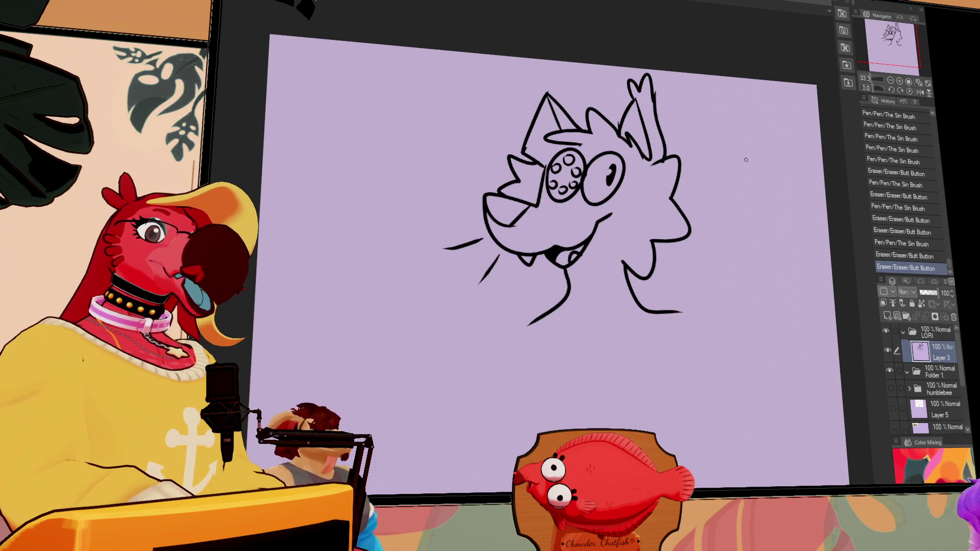
mouse_move(531, 323)
left_mouse_down()
mouse_move(545, 299)
mouse_move(786, 365)
left_mouse_up()
key("ctrl+z")
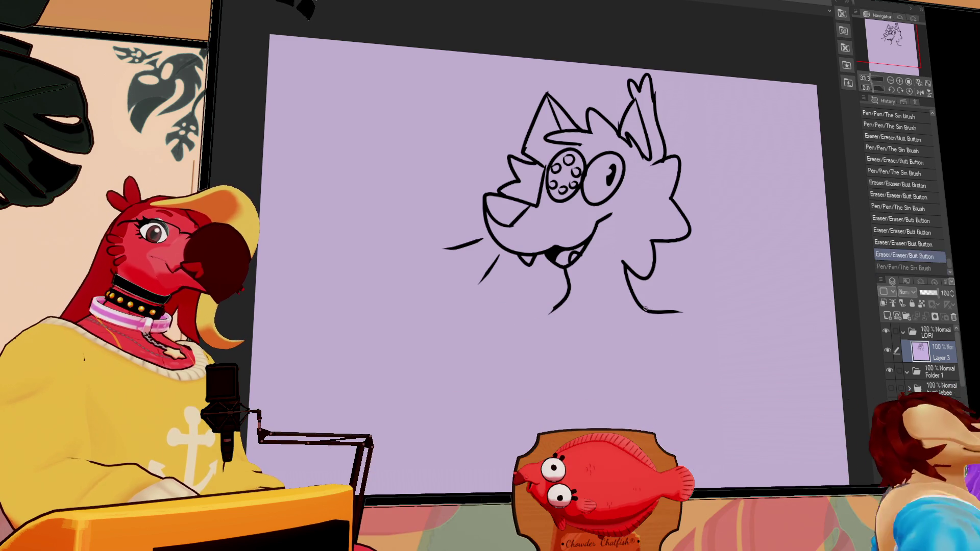
Step: Redraw the chin line, extend the right cheek, and draw the shoulder line and left body side
left_click_drag(681, 312, 635, 302)
left_click_drag(568, 273, 550, 315)
left_click_drag(564, 271, 583, 329)
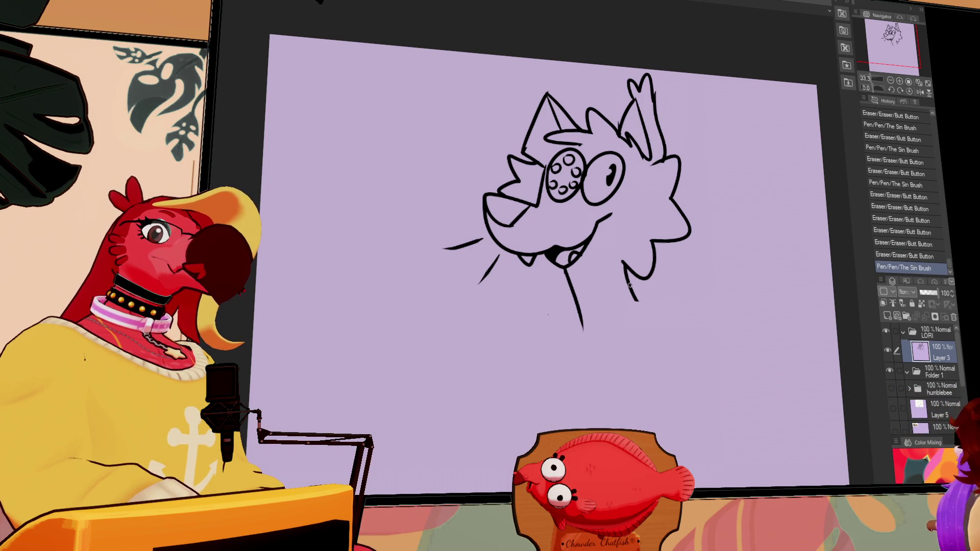
left_click_drag(628, 276, 647, 326)
left_click_drag(513, 299, 773, 346)
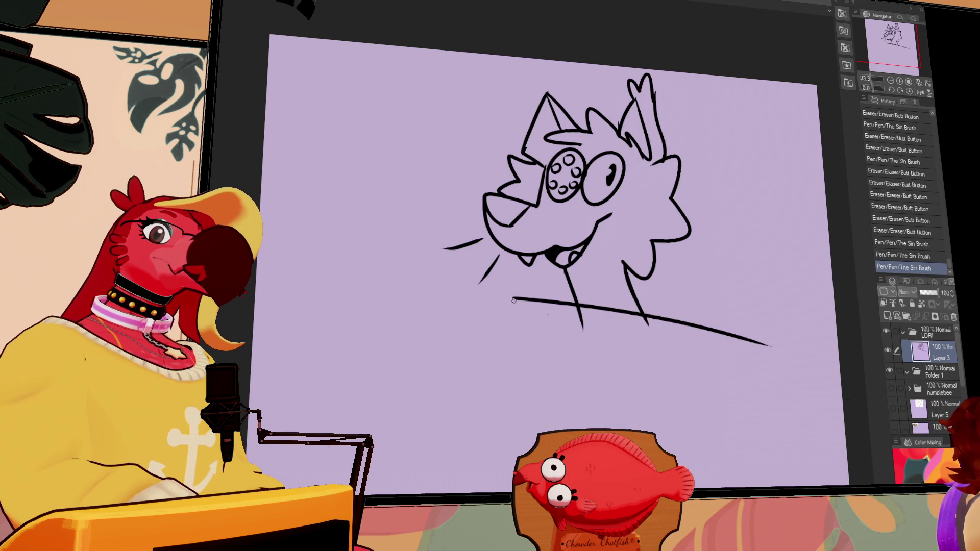
left_click_drag(512, 300, 536, 431)
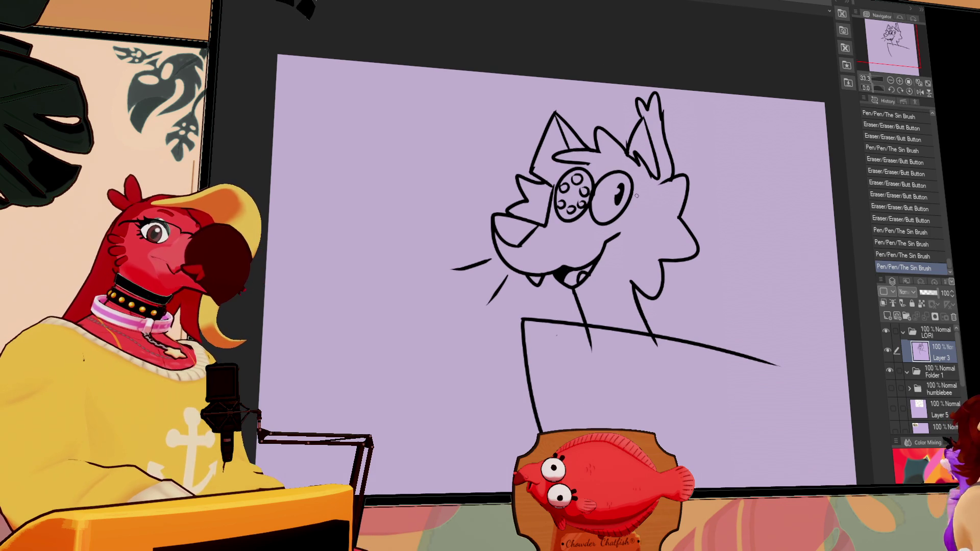
Step: Add eyelashes above the right eye, then reposition the canvas view higher
left_click_drag(618, 160, 622, 168)
left_click_drag(625, 162, 633, 173)
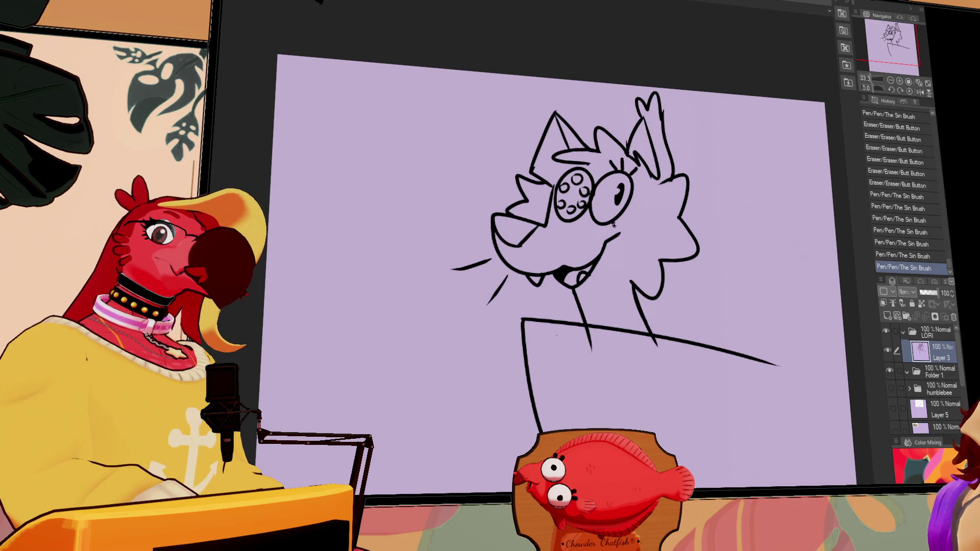
left_click_drag(754, 240, 751, 192)
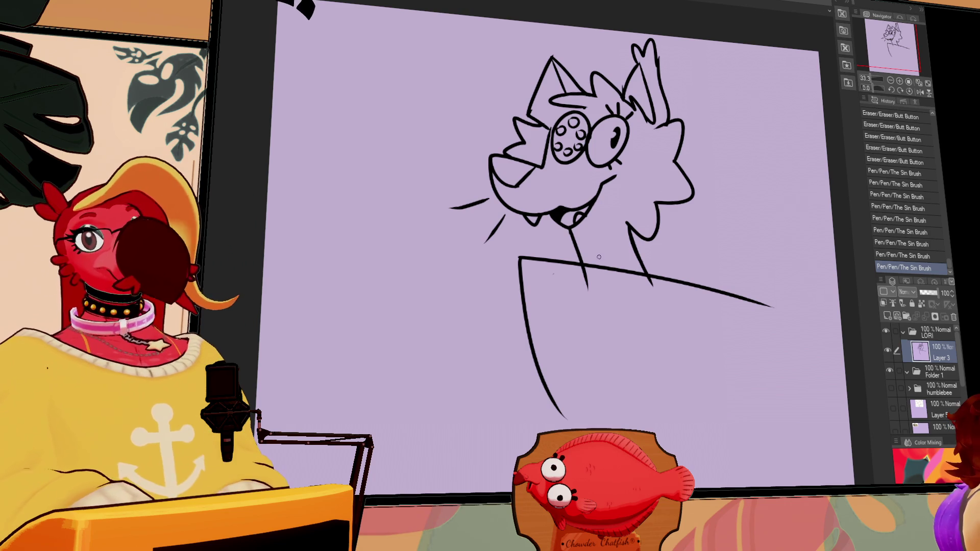
left_click_drag(733, 153, 726, 147)
left_click_drag(779, 109, 753, 107)
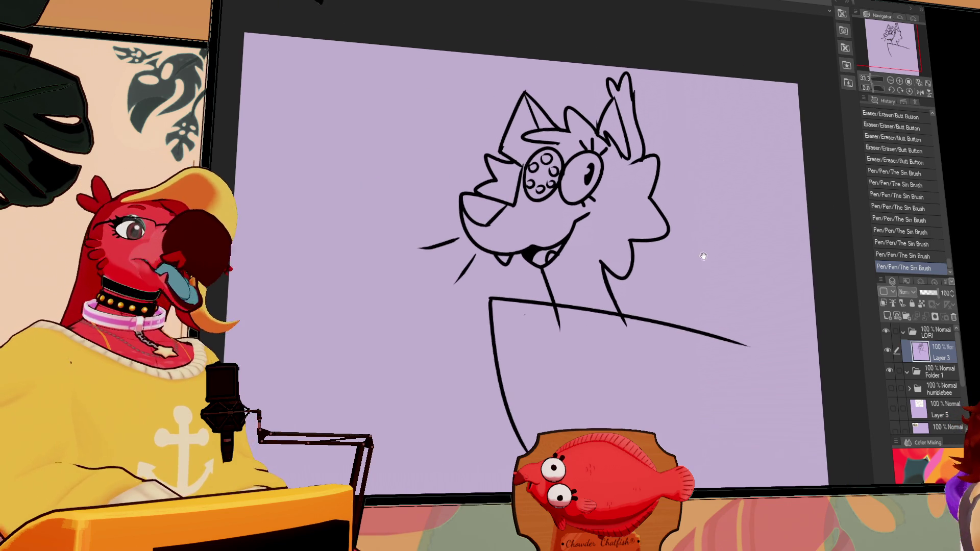
scroll(667, 202, "up", 2)
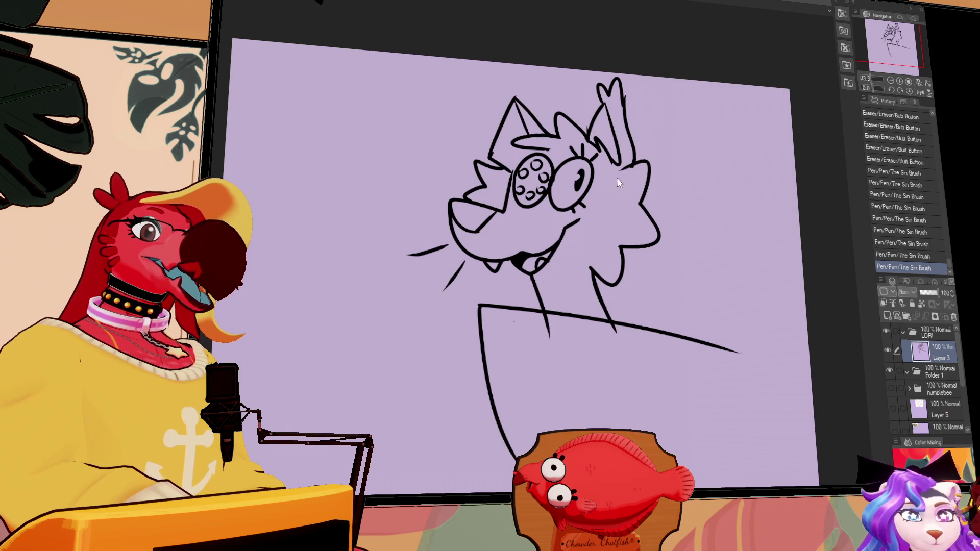
left_click_drag(644, 170, 725, 204)
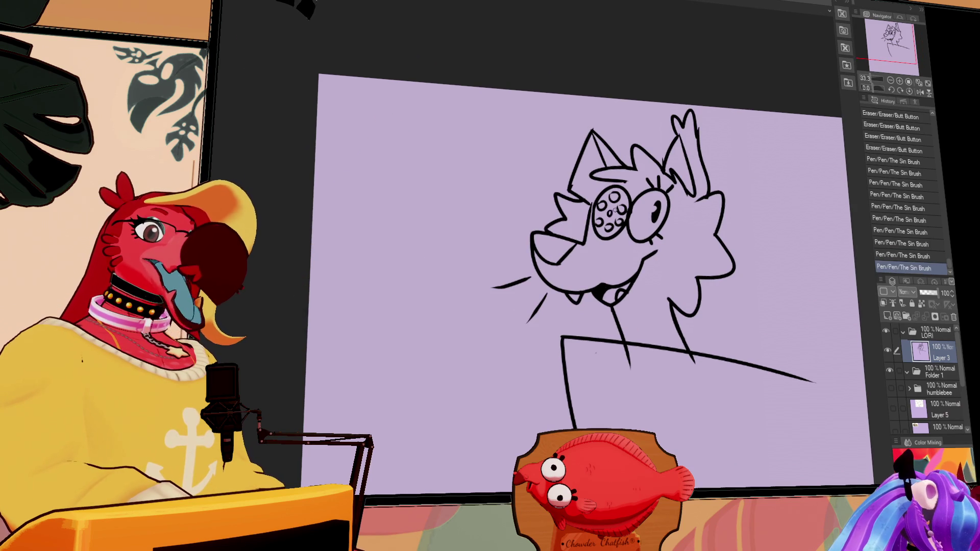
left_click_drag(687, 200, 679, 186)
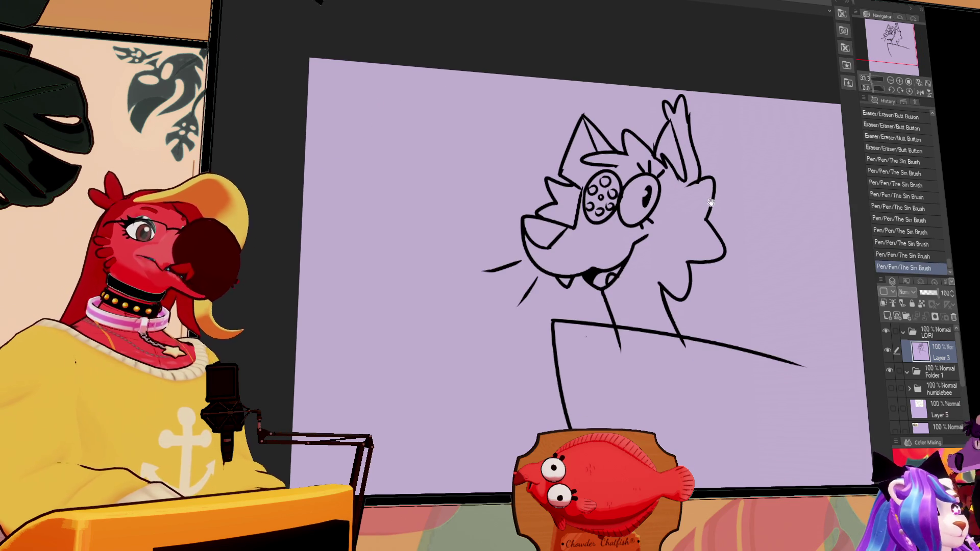
Step: Add a small stroke by the left eye and erase the neck line below the shoulders
left_click_drag(726, 226, 726, 217)
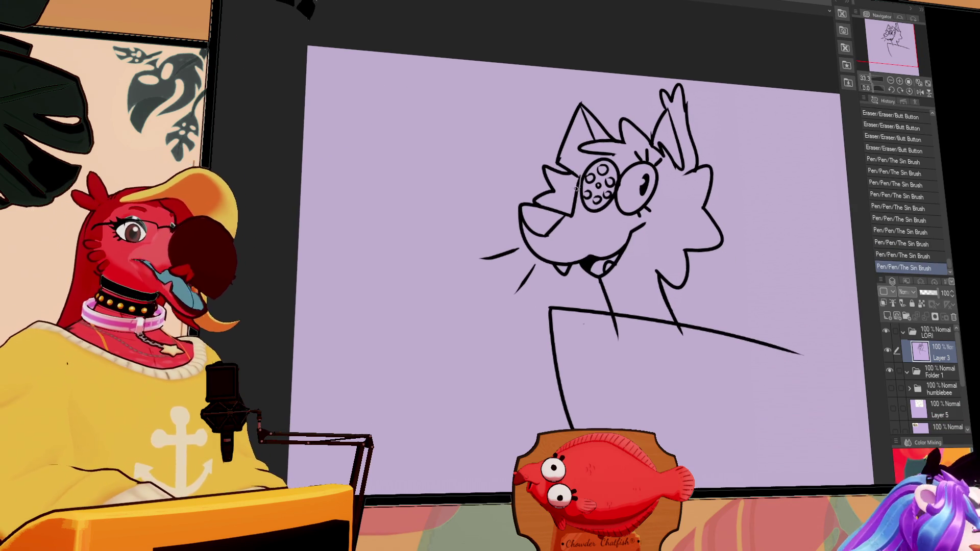
left_click_drag(576, 196, 585, 204)
key("ctrl+z")
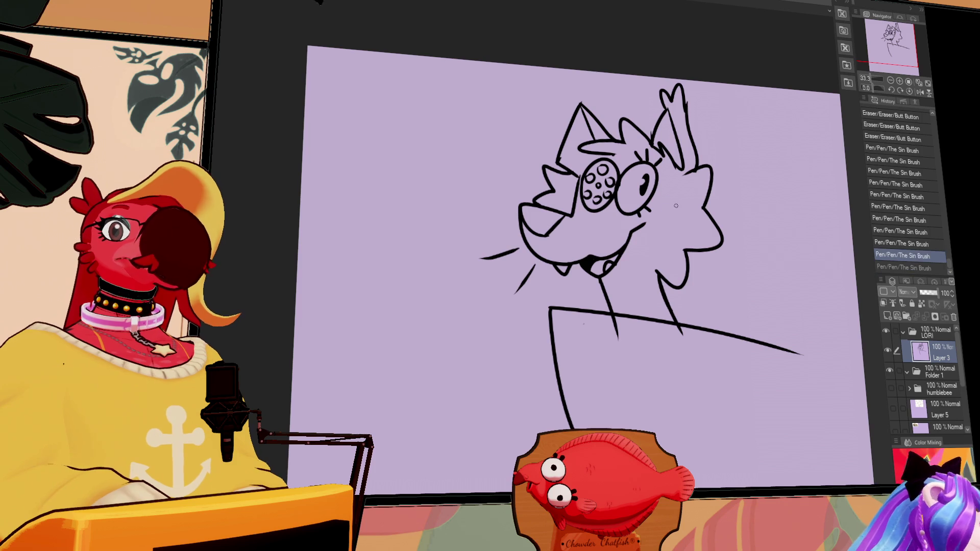
key("ctrl+y")
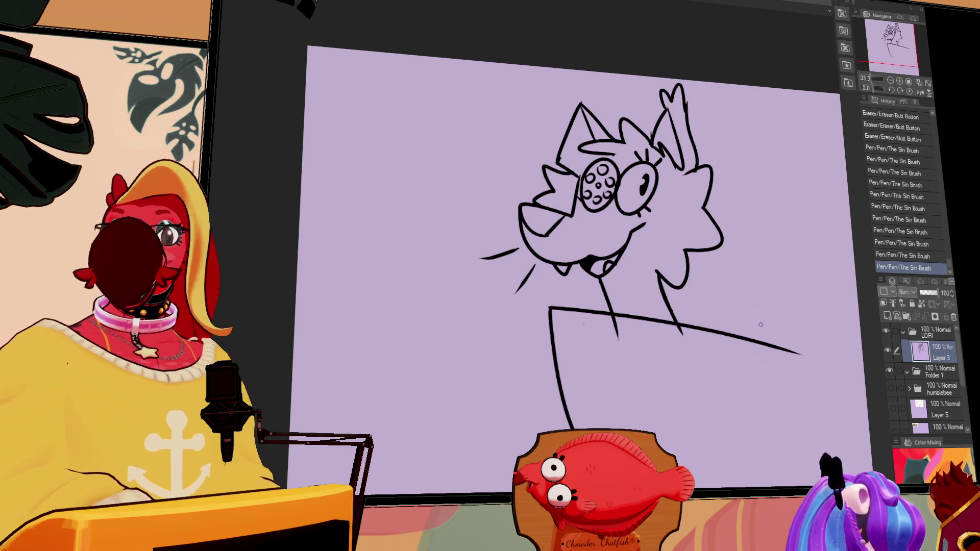
mouse_move(610, 334)
left_mouse_down()
mouse_move(628, 317)
mouse_move(667, 319)
mouse_move(638, 308)
left_mouse_up()
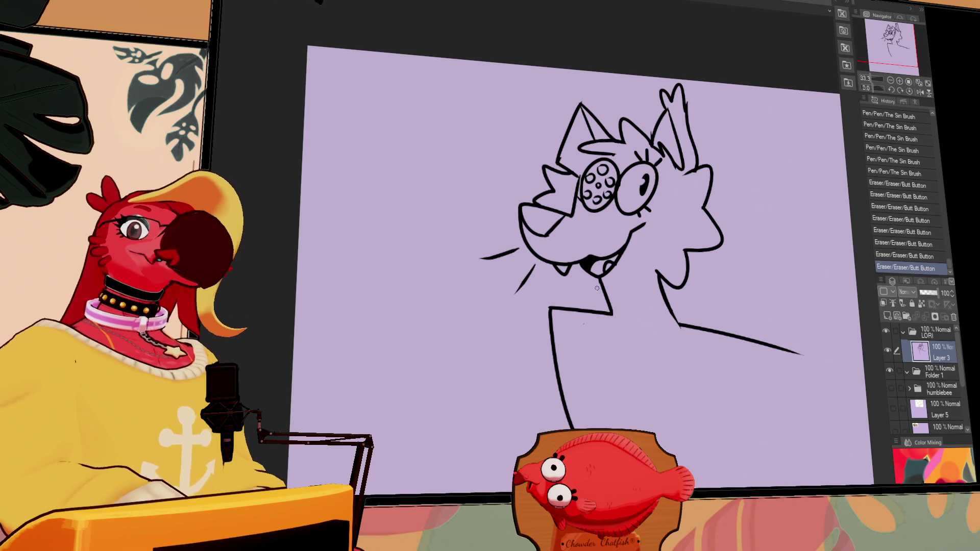
Step: Draw the V-shaped collar lines down from the shoulders, retrying strokes with undo
left_click_drag(612, 316, 647, 378)
key("ctrl+z")
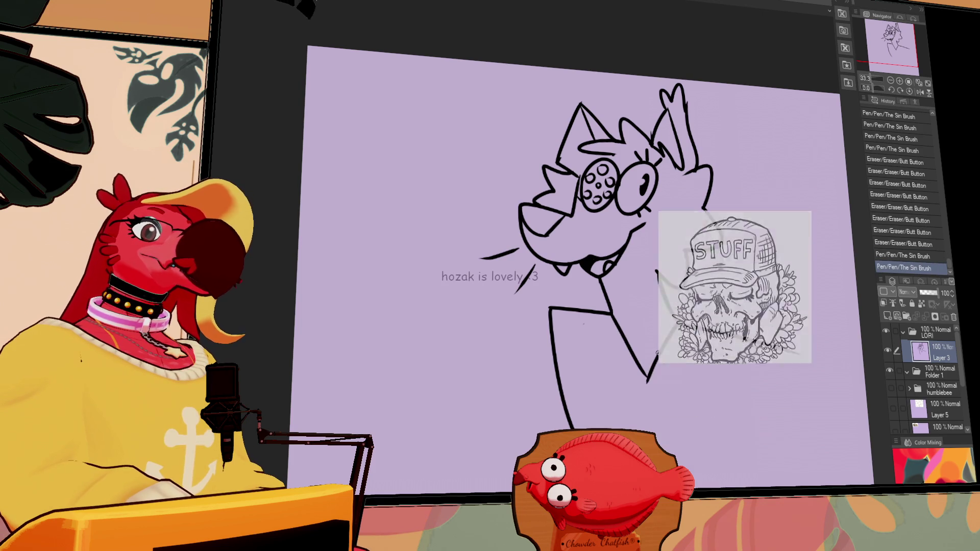
left_click_drag(679, 323, 648, 377)
mouse_move(610, 316)
left_mouse_down()
mouse_move(573, 424)
mouse_move(597, 356)
mouse_move(569, 408)
left_mouse_up()
key("ctrl+z")
Step: Trim the shoulder line and draw the long right arm
left_click_drag(680, 322, 648, 220)
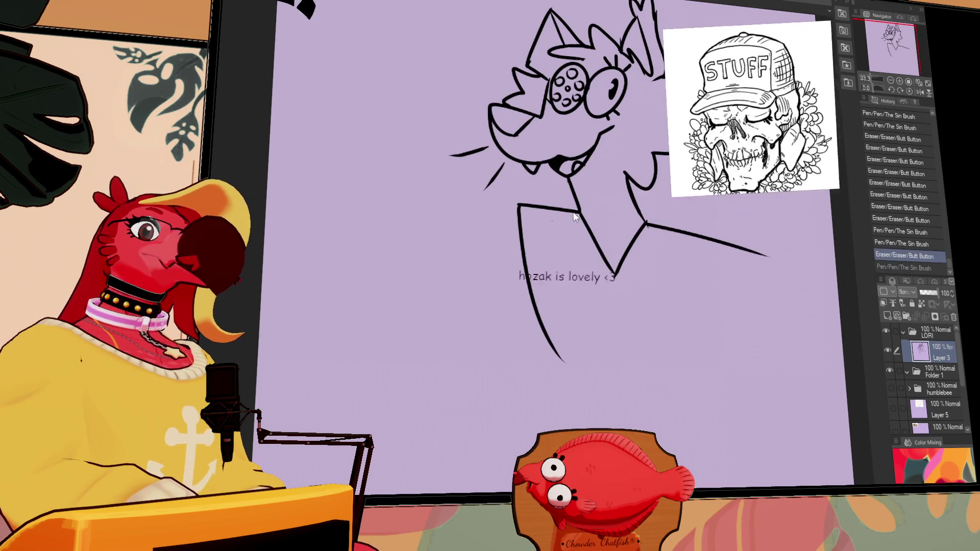
key("ctrl+z")
key("ctrl+y")
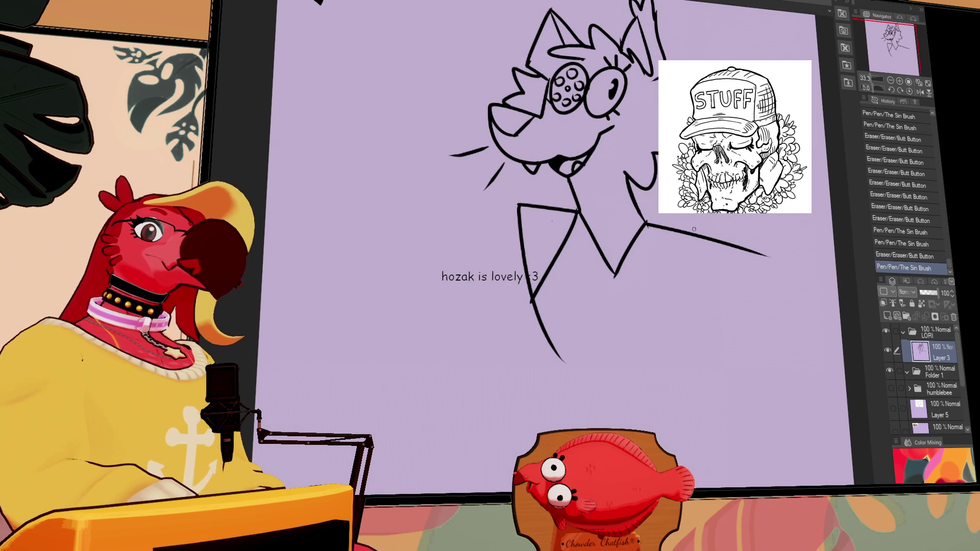
mouse_move(757, 256)
left_mouse_down()
mouse_move(765, 253)
mouse_move(730, 245)
mouse_move(793, 484)
left_mouse_up()
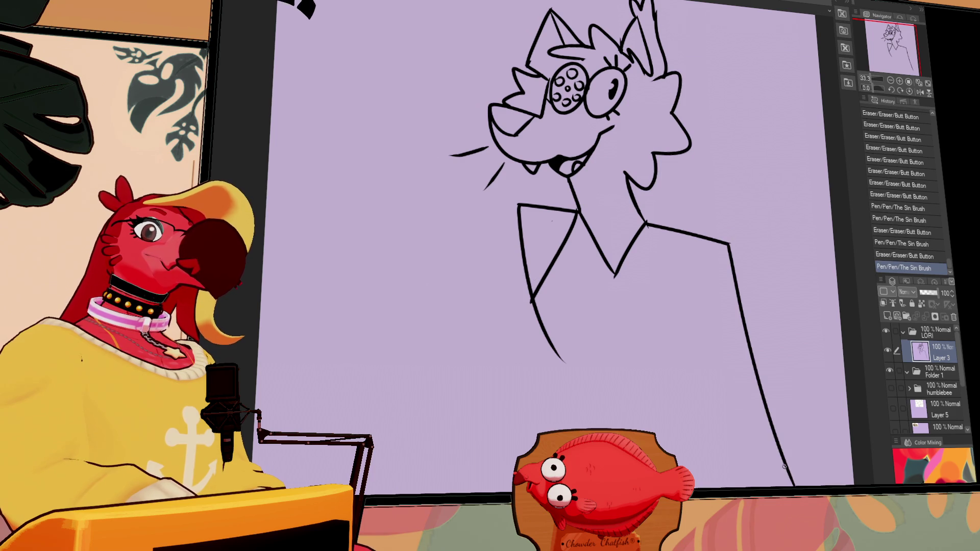
mouse_move(731, 308)
left_mouse_down()
mouse_move(712, 362)
mouse_move(700, 340)
left_mouse_up()
Step: Redraw the collar's upper-left and lower-left lines, undoing overlong attempts
scroll(709, 337, "down", 2)
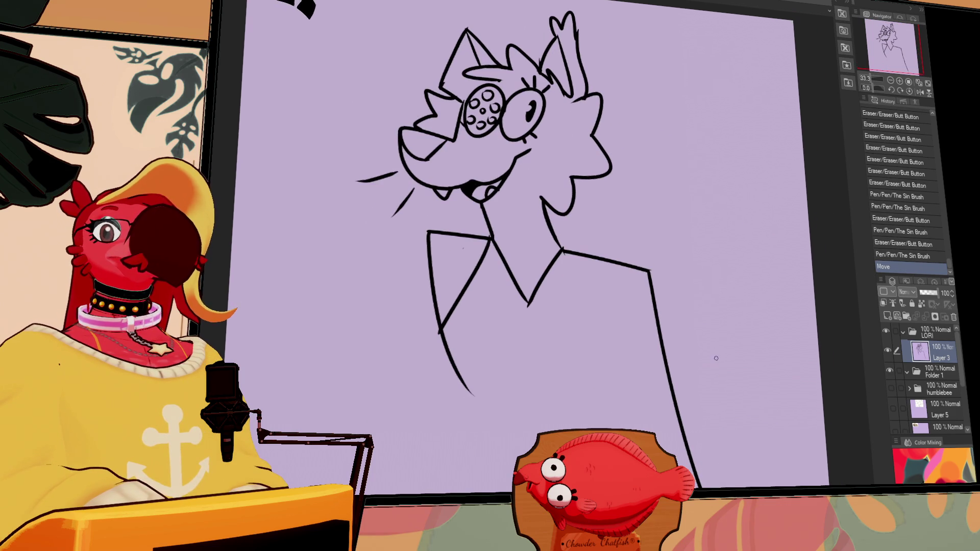
scroll(691, 267, "down", 3)
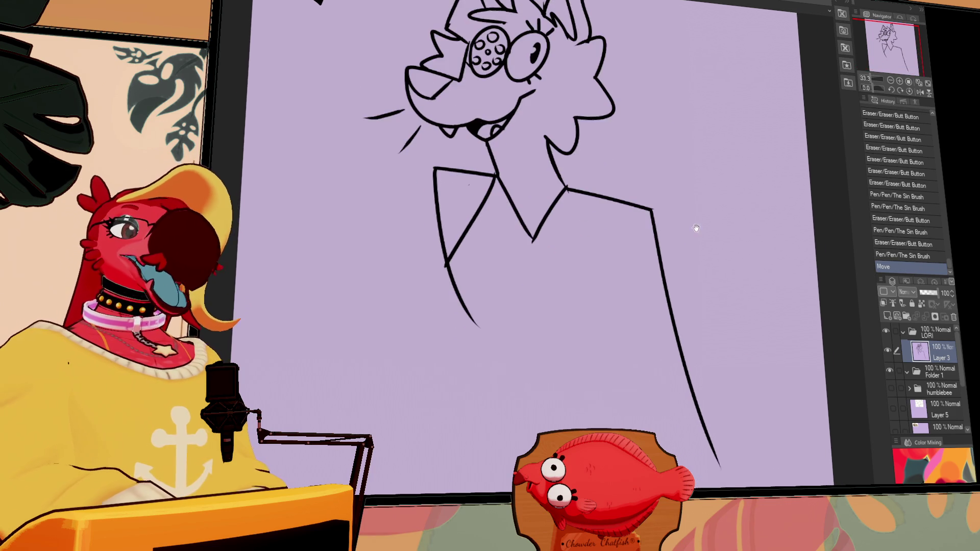
left_click(473, 322)
left_click_drag(445, 263, 533, 388)
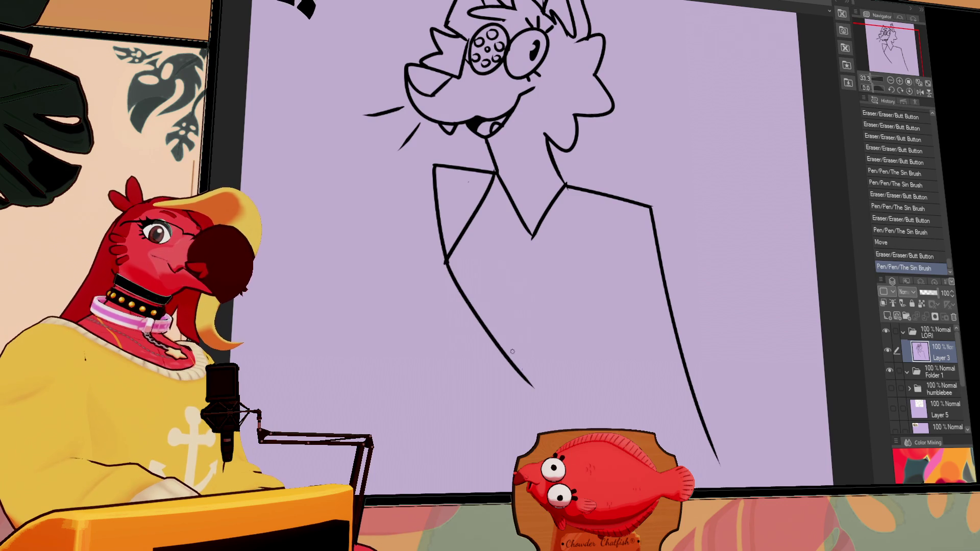
key("ctrl+z")
mouse_move(489, 179)
left_mouse_down()
mouse_move(429, 295)
mouse_move(436, 266)
mouse_move(437, 287)
left_mouse_up()
key("ctrl+z")
mouse_move(482, 199)
left_mouse_down()
mouse_move(437, 294)
mouse_move(536, 438)
left_mouse_up()
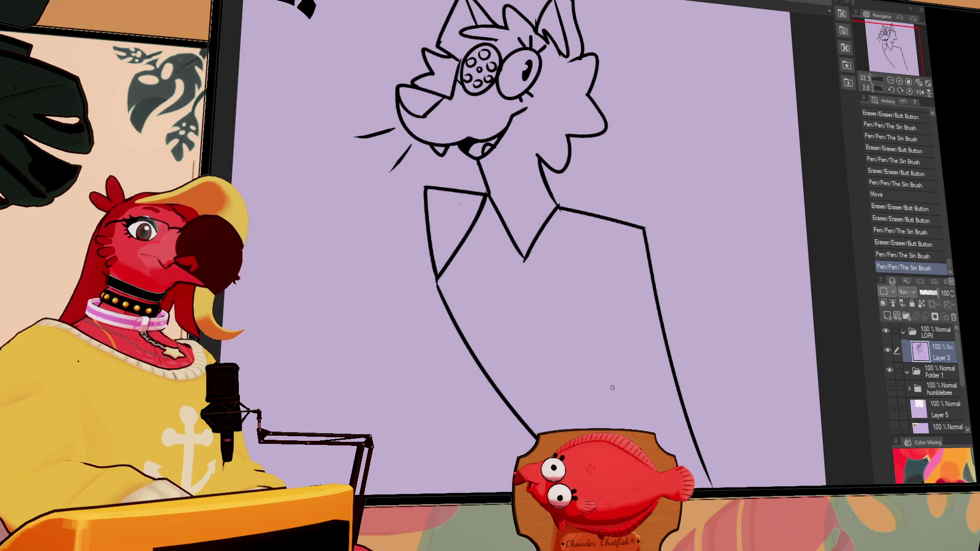
Step: Extend the body line down from the V and sketch the torso sides
left_click_drag(662, 310, 640, 287)
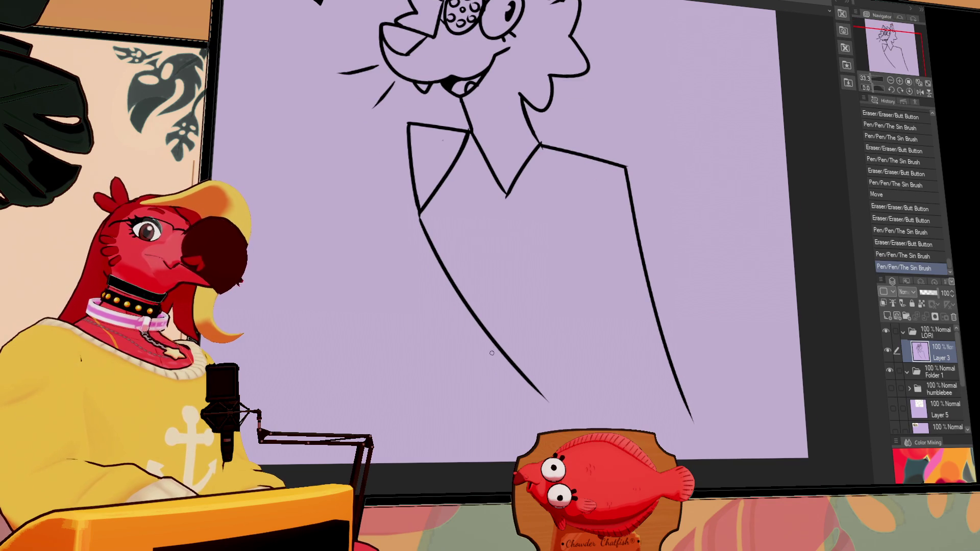
mouse_move(524, 372)
left_mouse_down()
mouse_move(510, 360)
mouse_move(497, 376)
mouse_move(473, 463)
left_mouse_up()
key("ctrl+z")
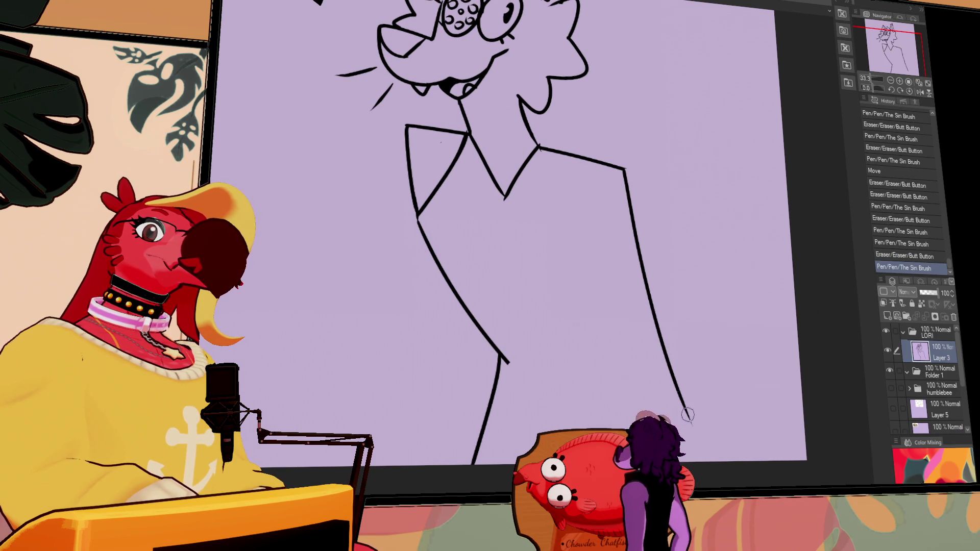
left_click_drag(690, 421, 670, 363)
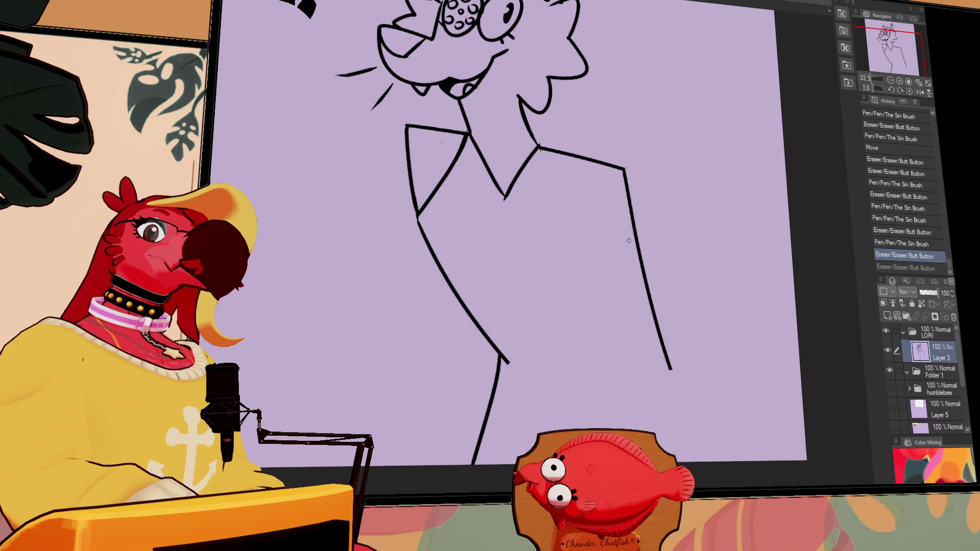
mouse_move(633, 227)
left_mouse_down()
mouse_move(597, 347)
mouse_move(743, 459)
left_mouse_up()
mouse_move(633, 230)
left_mouse_down()
mouse_move(671, 370)
mouse_move(632, 306)
mouse_move(745, 462)
mouse_move(631, 350)
mouse_move(629, 367)
mouse_move(745, 462)
left_mouse_up()
key("ctrl+z")
key("ctrl+z")
Step: Redraw the torso stroke as a longer diagonal curve, retrying until it fits
left_click_drag(633, 347, 632, 280)
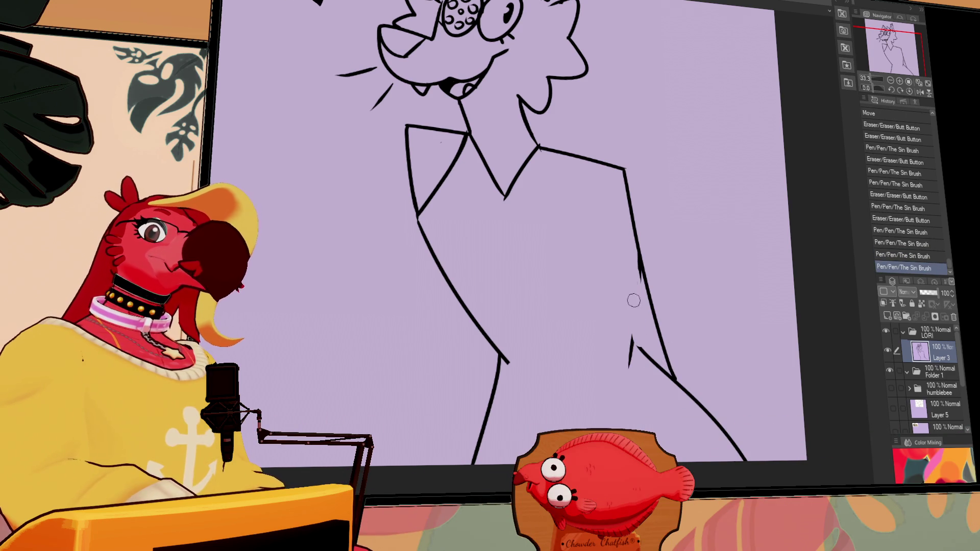
mouse_move(563, 223)
left_mouse_down()
mouse_move(631, 352)
mouse_move(587, 311)
mouse_move(622, 367)
left_mouse_up()
key("ctrl+z")
key("ctrl+y")
key("ctrl+z")
key("ctrl+z")
left_click_drag(574, 279, 602, 352)
key("ctrl+z")
key("ctrl+z")
mouse_move(553, 219)
left_mouse_down()
mouse_move(586, 341)
mouse_move(621, 368)
left_mouse_up()
key("ctrl+z")
key("ctrl+z")
mouse_move(559, 233)
left_mouse_down()
mouse_move(607, 359)
mouse_move(648, 403)
mouse_move(612, 357)
mouse_move(645, 393)
left_mouse_up()
key("ctrl+z")
key("ctrl+y")
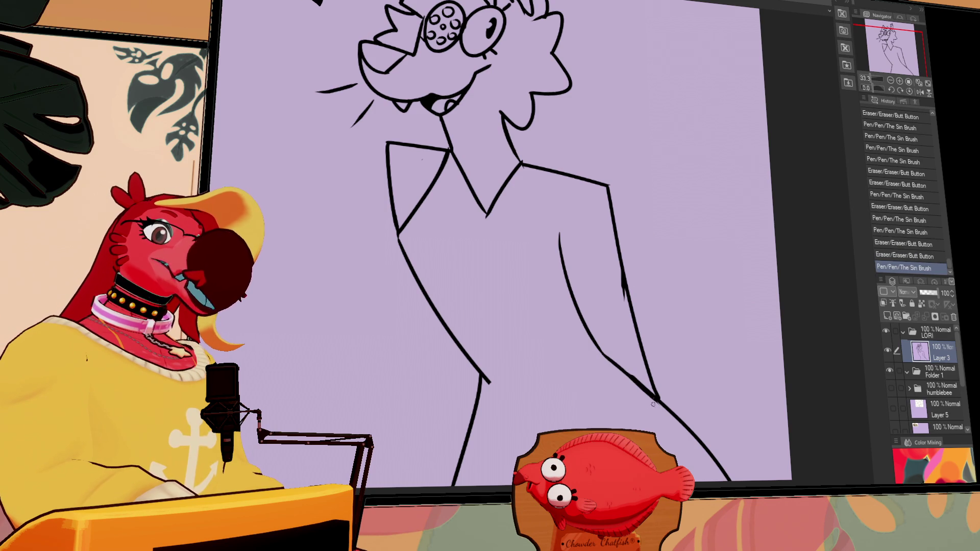
Step: Rework the upper torso stroke and touch up small marks on the lower body
left_click_drag(587, 263, 601, 329)
key("ctrl+z")
mouse_move(632, 296)
left_mouse_down()
mouse_move(631, 286)
mouse_move(600, 317)
left_mouse_up()
left_click_drag(518, 421, 505, 406)
left_click_drag(644, 272, 651, 284)
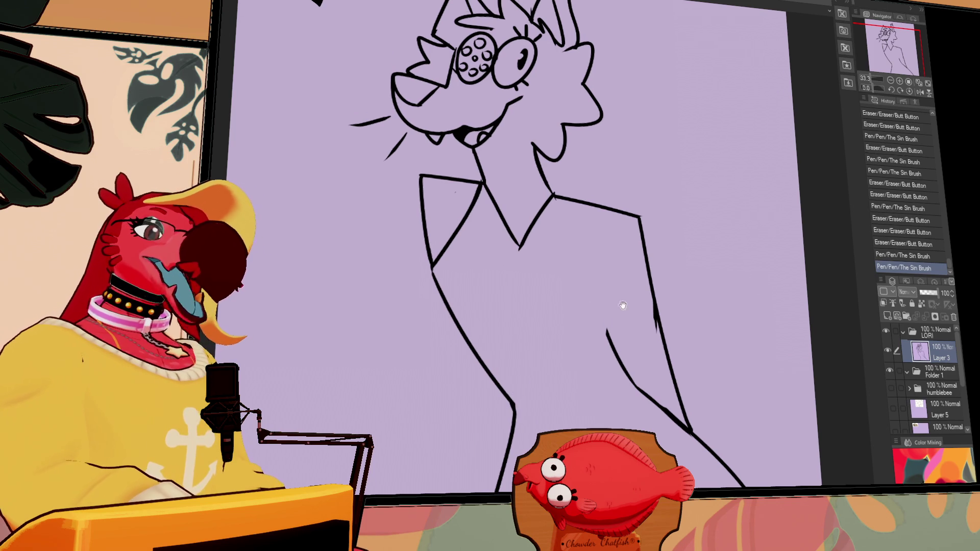
key("ctrl+z")
Step: Draw a curved hem across the lower shirt, undoing to retry its placement
mouse_move(514, 407)
left_mouse_down()
mouse_move(610, 414)
mouse_move(633, 398)
mouse_move(514, 408)
mouse_move(629, 384)
left_mouse_up()
key("ctrl+z")
key("ctrl+z")
key("ctrl+z")
key("ctrl+z")
left_click_drag(515, 409, 631, 384)
Step: Redraw the curved shirt hem, sweeping it up the right side
key("ctrl+z")
left_click_drag(515, 408, 630, 383)
key("ctrl+z")
left_click_drag(514, 408, 630, 382)
key("ctrl+z")
mouse_move(514, 408)
left_mouse_down()
mouse_move(629, 385)
mouse_move(600, 404)
mouse_move(655, 365)
left_mouse_up()
key("ctrl+z")
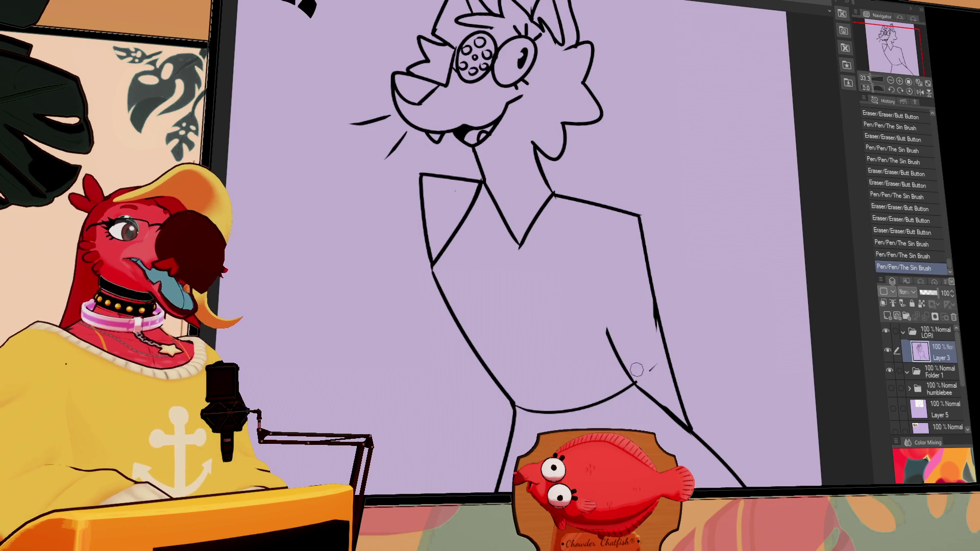
Step: Erase stray marks beside the right torso line, toggling undo and redo to compare
left_click_drag(651, 327, 655, 311)
mouse_move(648, 350)
left_mouse_down()
mouse_move(654, 306)
mouse_move(653, 316)
mouse_move(603, 296)
mouse_move(606, 255)
left_mouse_up()
key("ctrl+z")
key("ctrl+y")
key("ctrl+z")
key("ctrl+y")
key("ctrl+z")
key("ctrl+y")
key("ctrl+z")
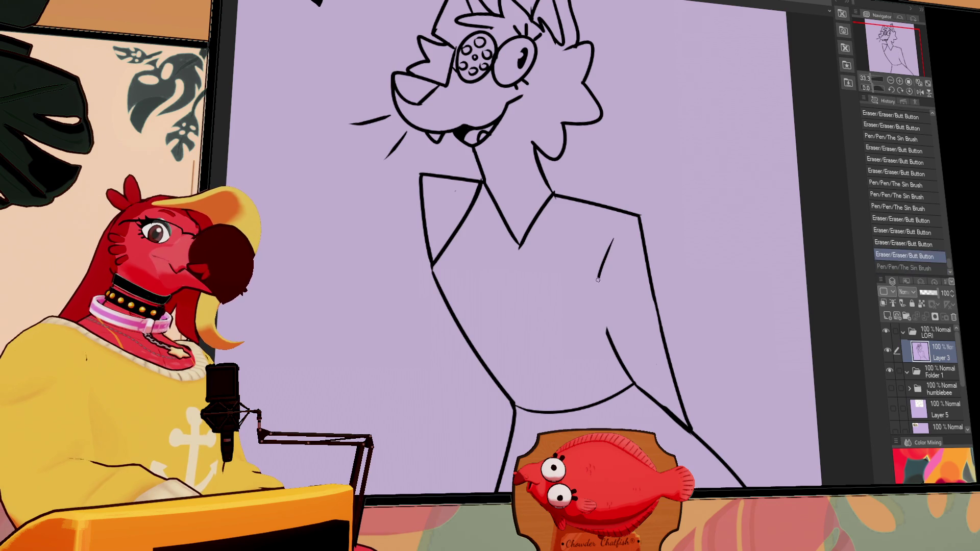
key("ctrl+y")
Step: Draw a line from the collar down the torso and restore the last undone stroke
left_click_drag(553, 196, 597, 296)
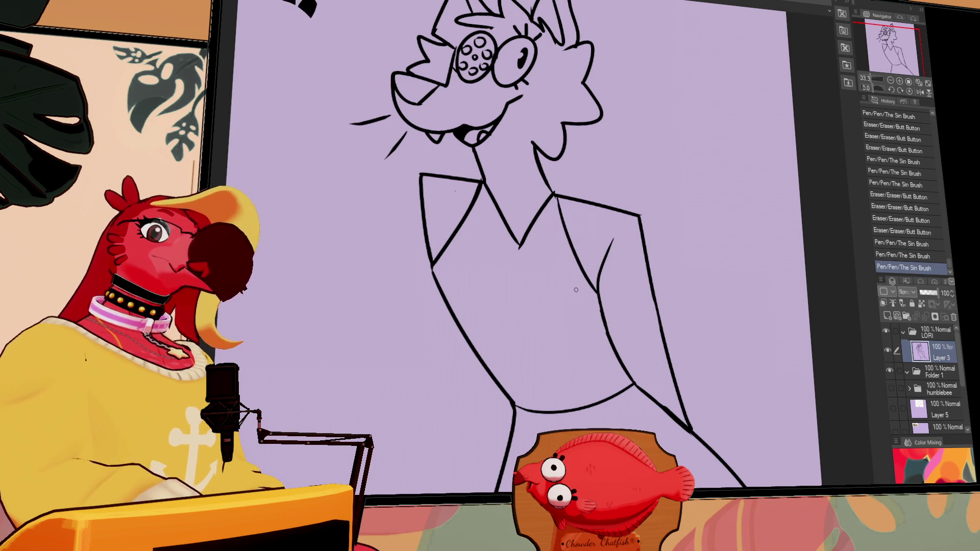
left_click_drag(704, 236, 704, 266)
mouse_move(706, 221)
left_mouse_down()
mouse_move(713, 247)
mouse_move(690, 268)
left_mouse_up()
left_click_drag(556, 273, 573, 245)
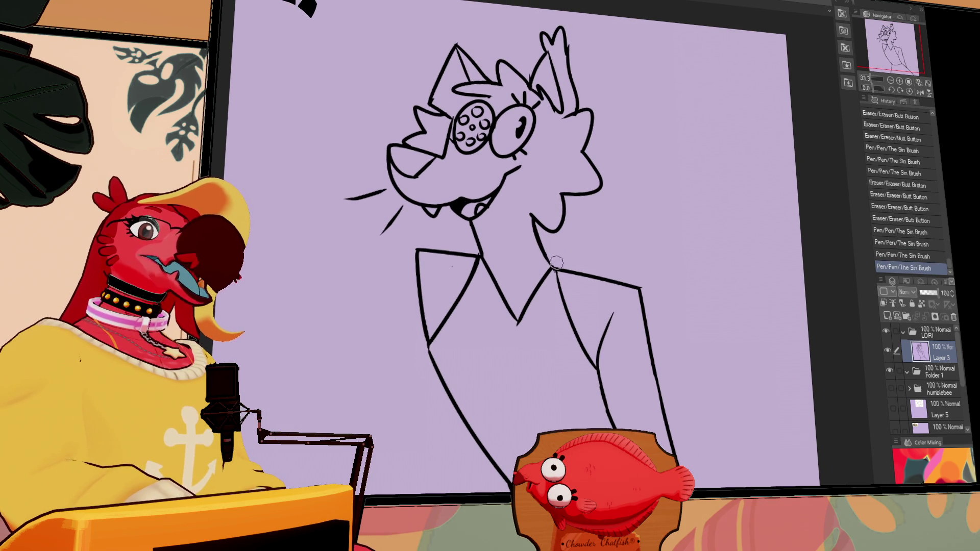
key("ctrl+z")
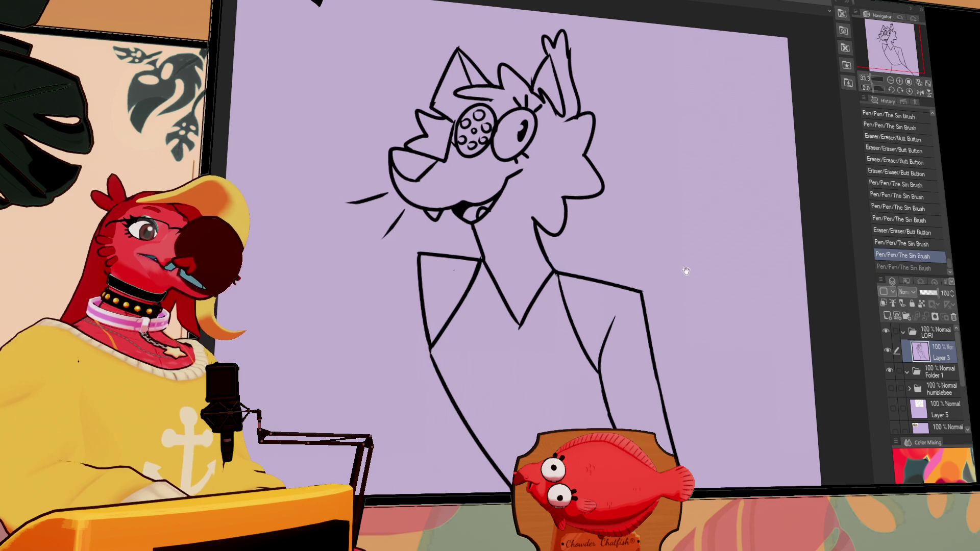
left_click_drag(683, 267, 686, 271)
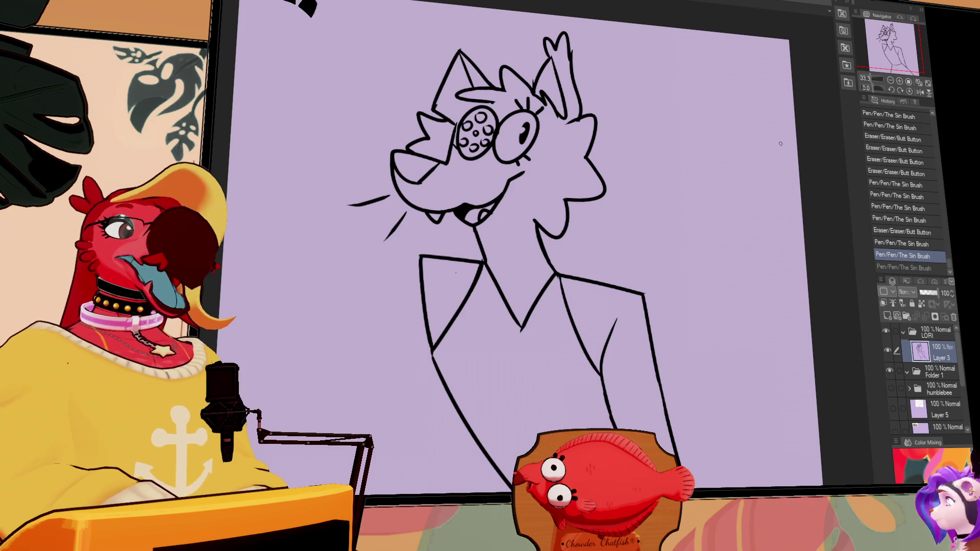
scroll(808, 213, "down", 5)
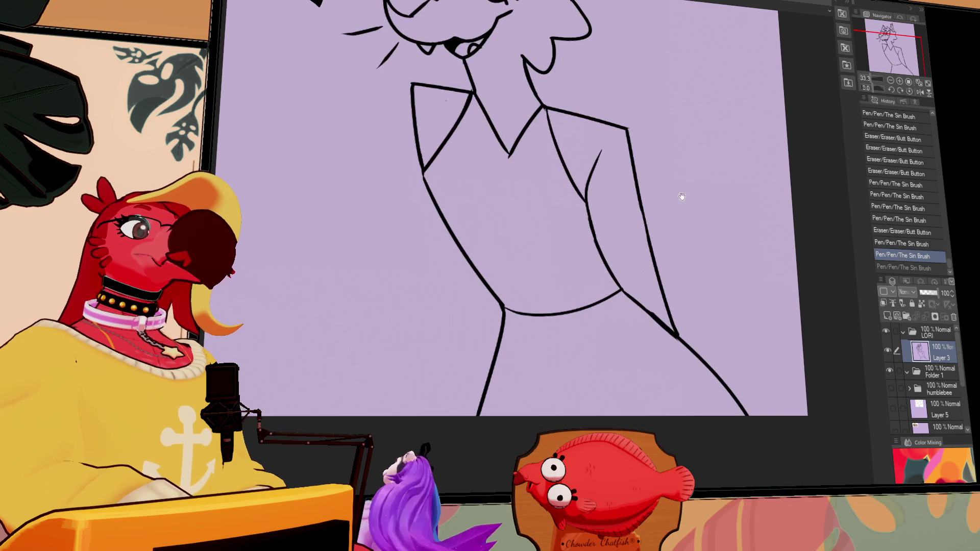
left_click_drag(737, 253, 800, 366)
key("ctrl+y")
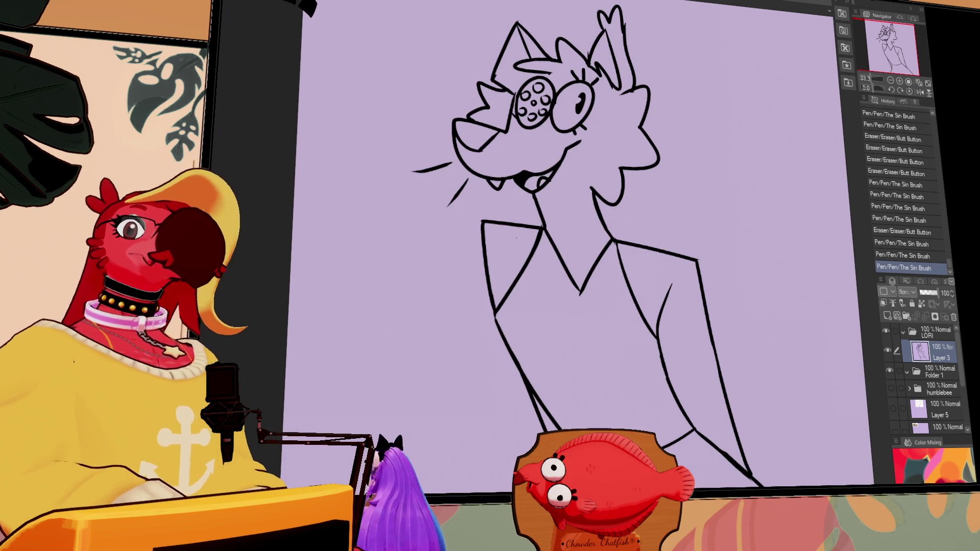
left_click_drag(593, 386, 579, 284)
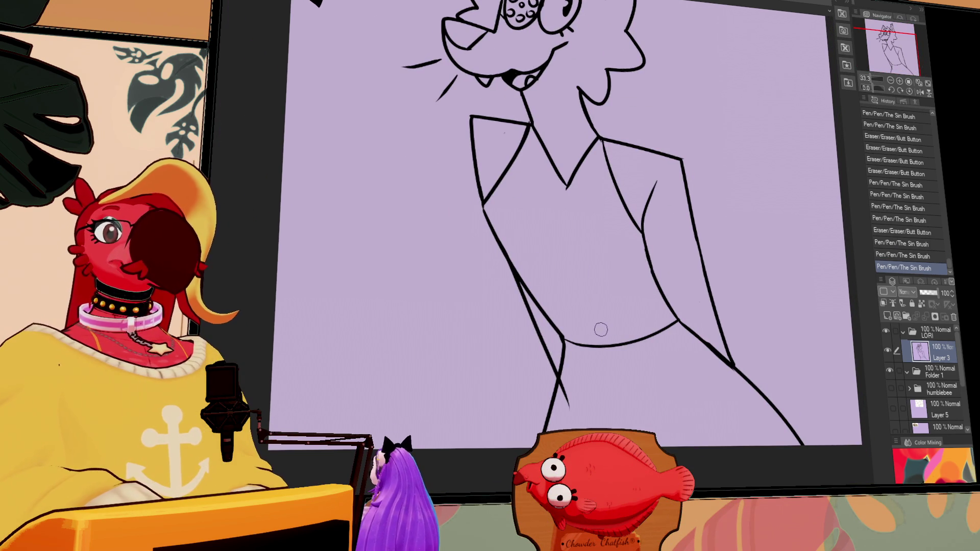
Step: Clean up the lower-left body line and erase the lower-right body strokes
mouse_move(568, 401)
left_mouse_down()
mouse_move(564, 382)
mouse_move(566, 408)
left_mouse_up()
left_click_drag(560, 373, 556, 408)
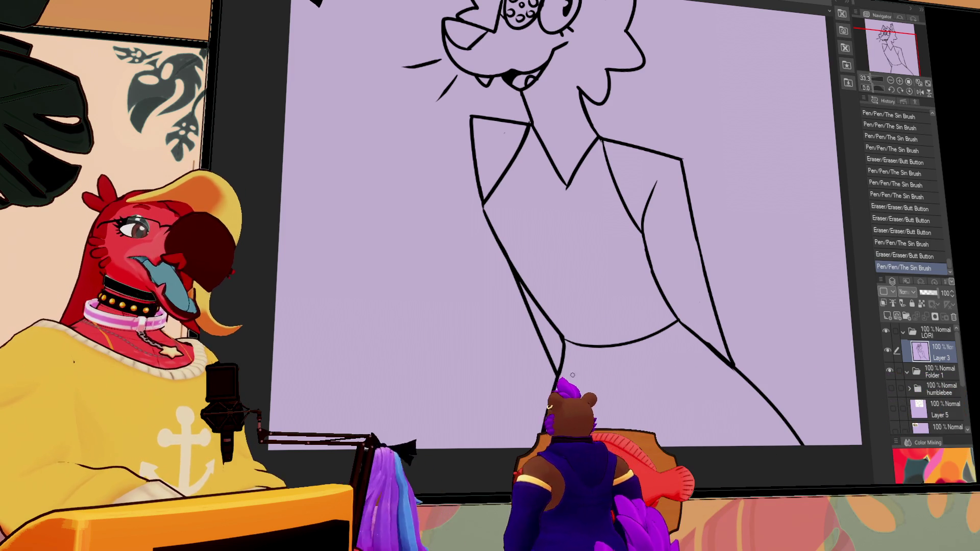
mouse_move(678, 260)
left_mouse_down()
mouse_move(678, 290)
mouse_move(657, 289)
left_mouse_up()
mouse_move(686, 392)
left_mouse_down()
mouse_move(658, 367)
mouse_move(745, 426)
left_mouse_up()
Step: Draw the long inner arm line down the lower right and trim its end
left_click_drag(669, 368, 804, 483)
key("ctrl+z")
key("ctrl+z")
left_click_drag(668, 367, 802, 478)
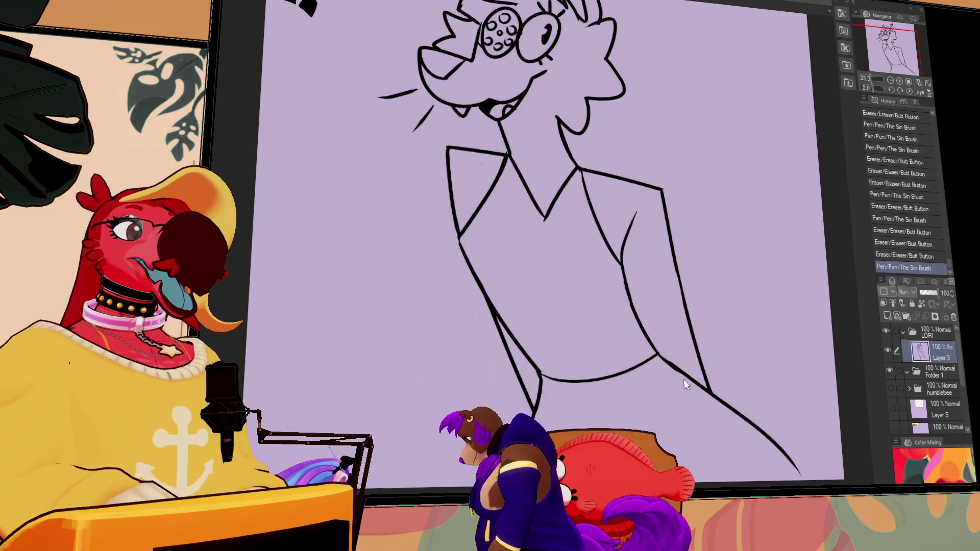
key("ctrl+z")
mouse_move(661, 357)
left_mouse_down()
mouse_move(819, 475)
mouse_move(789, 420)
mouse_move(796, 447)
left_mouse_up()
mouse_move(785, 429)
left_mouse_down()
mouse_move(798, 440)
mouse_move(796, 480)
left_mouse_up()
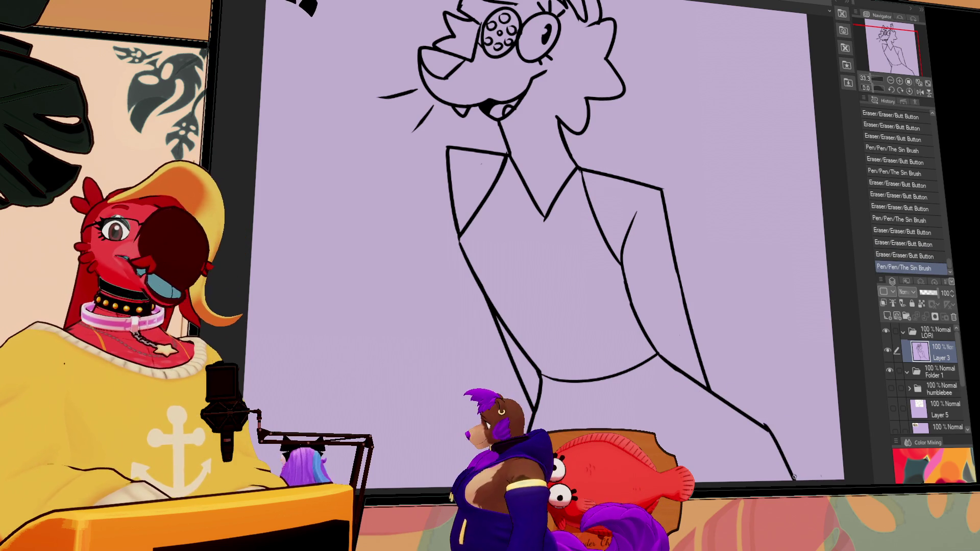
scroll(765, 296, "up", 3)
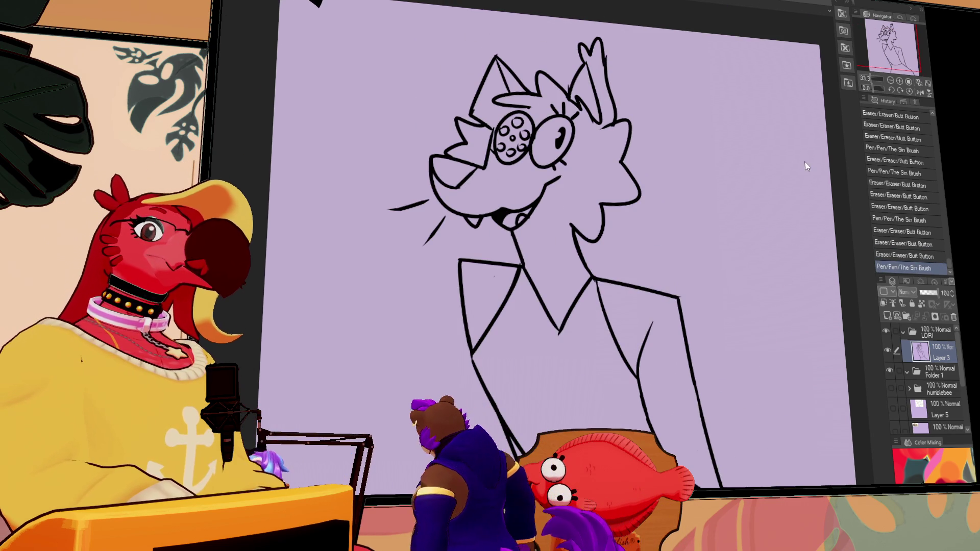
scroll(807, 285, "down", 3)
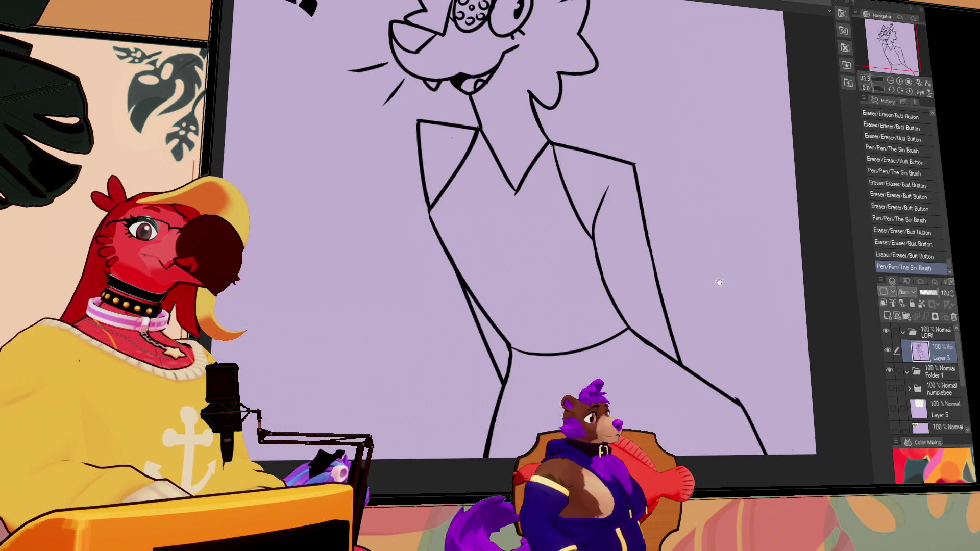
Step: Draw a small paw at the lower right, closing its lower edge
mouse_move(681, 360)
left_mouse_down()
mouse_move(733, 357)
mouse_move(744, 370)
left_mouse_up()
left_click_drag(743, 368, 734, 385)
left_click_drag(735, 384, 724, 393)
scroll(737, 306, "up", 1)
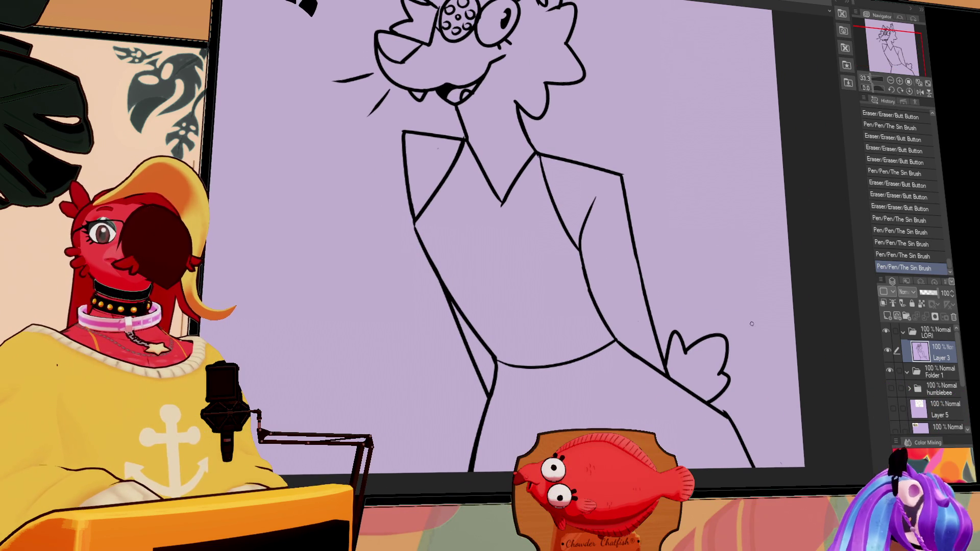
scroll(750, 337, "up", 3)
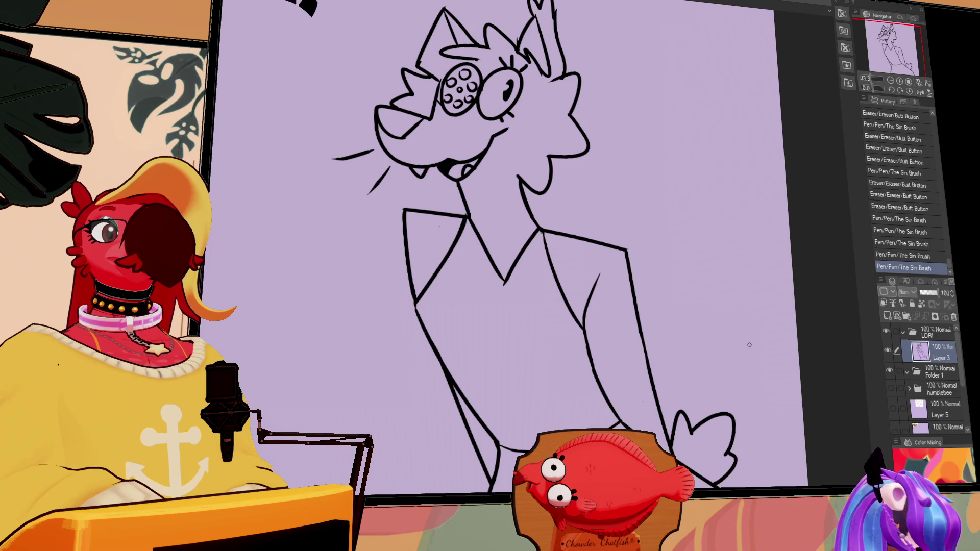
left_click_drag(754, 354, 733, 359)
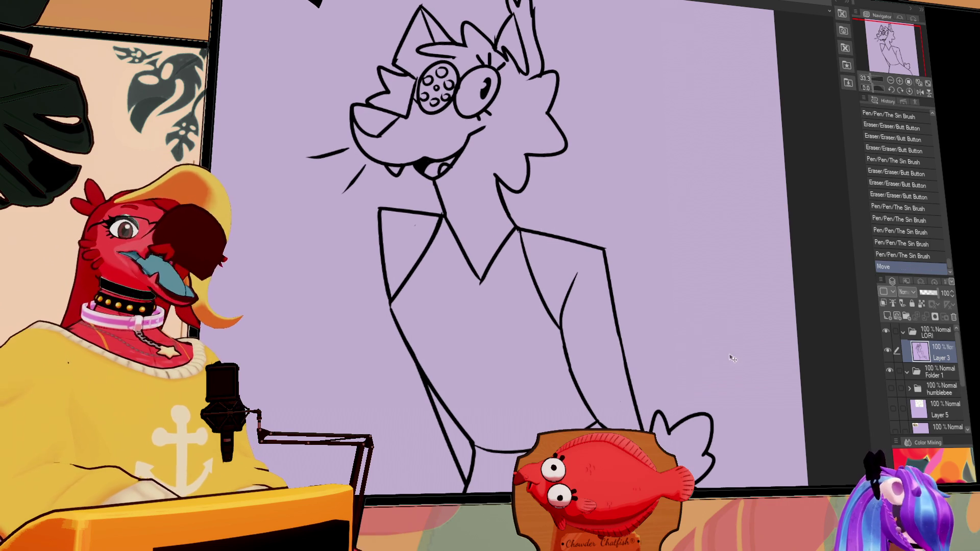
Step: Recenter the view and sketch a curved tuft beside the head
scroll(729, 346, "up", 1)
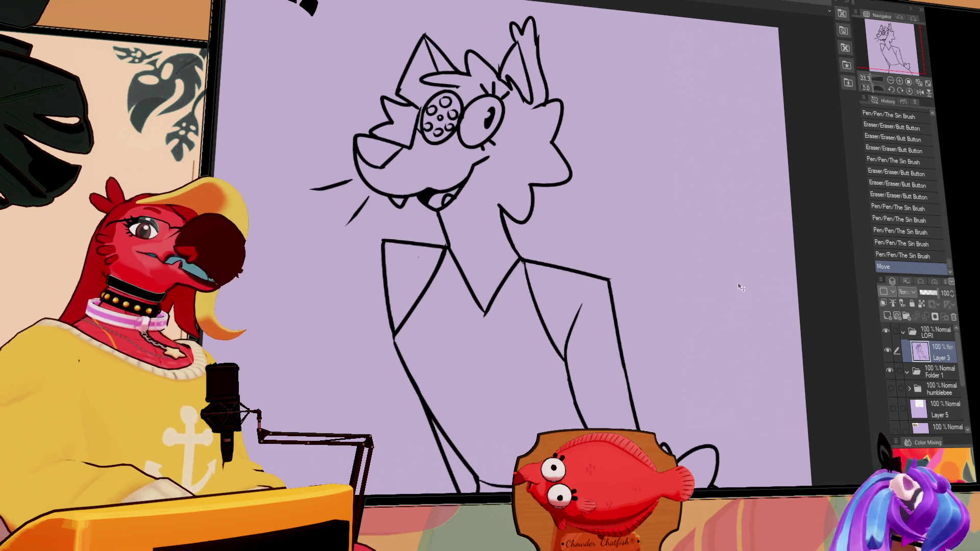
left_click_drag(565, 192, 763, 192)
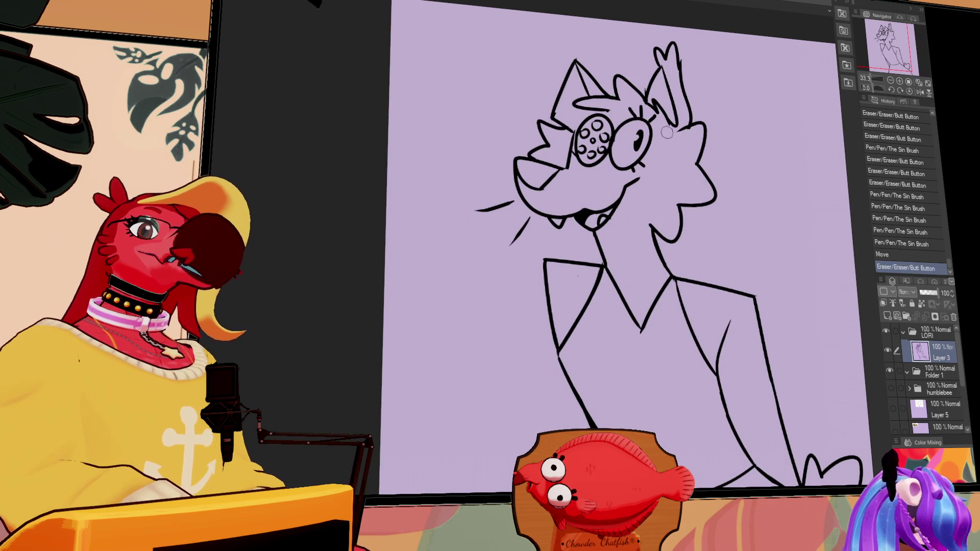
left_click_drag(663, 245, 567, 255)
key("ctrl+z")
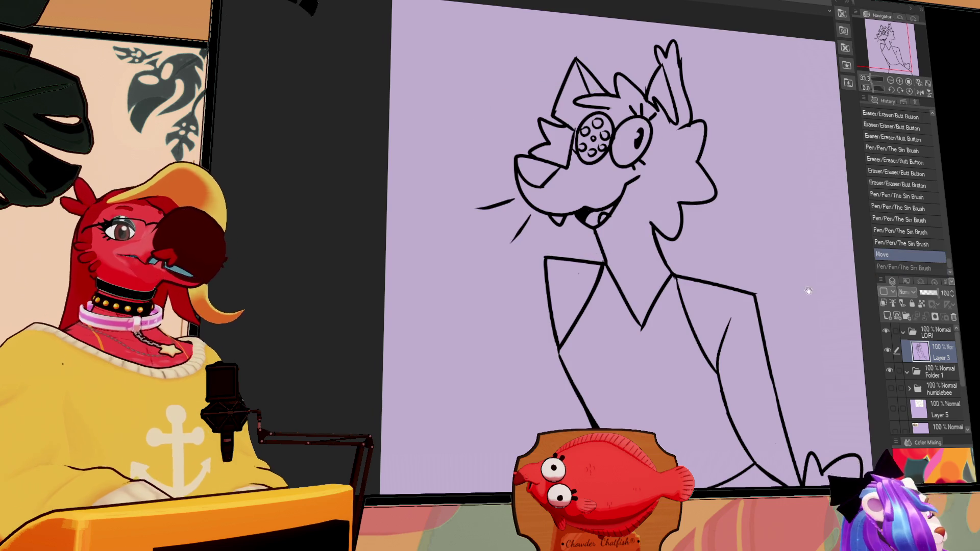
left_click_drag(809, 263, 645, 307)
key("ctrl+z")
mouse_move(695, 109)
left_mouse_down()
mouse_move(658, 174)
mouse_move(757, 186)
left_mouse_up()
key("ctrl+z")
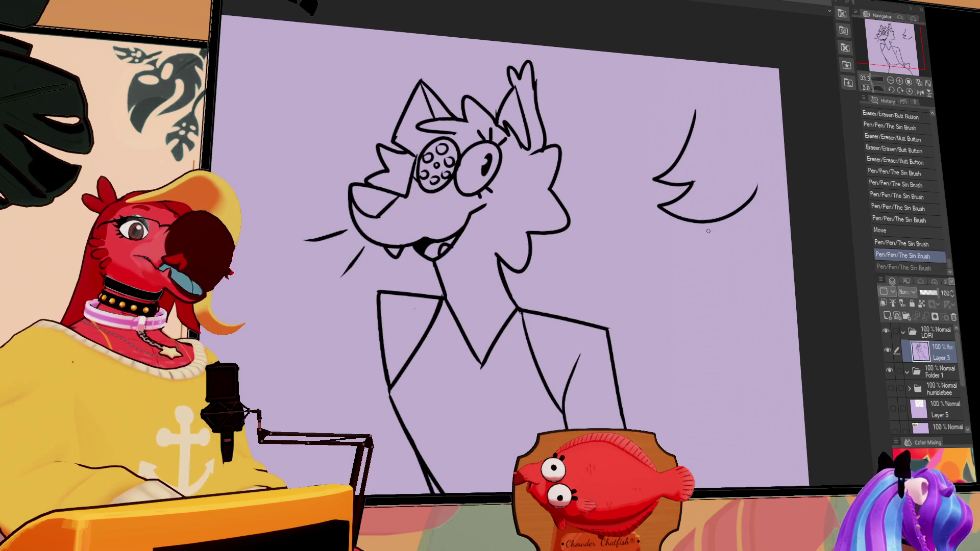
Step: Shape a pointed tip on the tuft and erase stray bits of its lines
left_click_drag(727, 218, 759, 249)
left_click_drag(763, 179, 762, 249)
left_click_drag(755, 196, 743, 240)
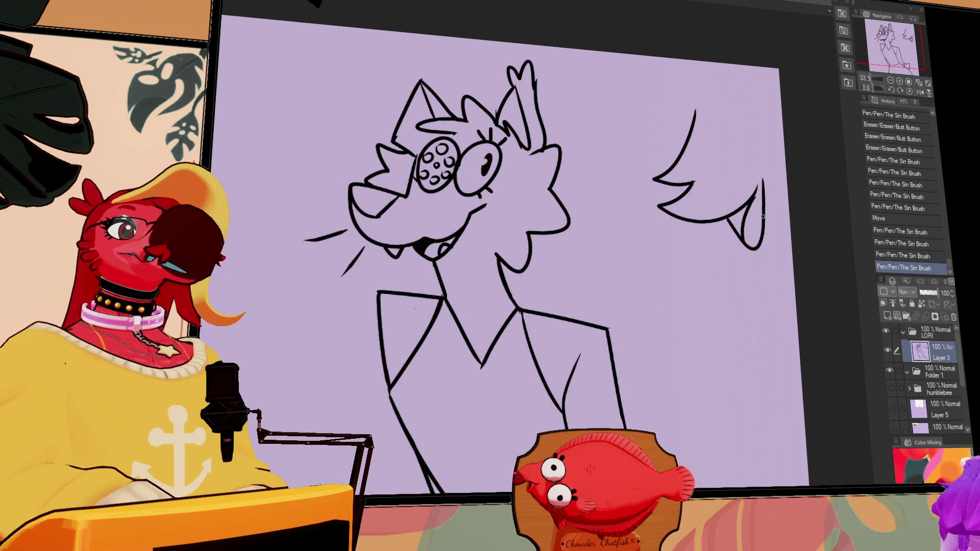
left_click_drag(727, 217, 741, 225)
mouse_move(721, 220)
left_mouse_down()
mouse_move(741, 232)
mouse_move(728, 221)
mouse_move(759, 183)
mouse_move(748, 218)
mouse_move(707, 236)
left_mouse_up()
key("ctrl+z")
key("ctrl+y")
mouse_move(752, 204)
left_mouse_down()
mouse_move(725, 232)
mouse_move(740, 260)
left_mouse_up()
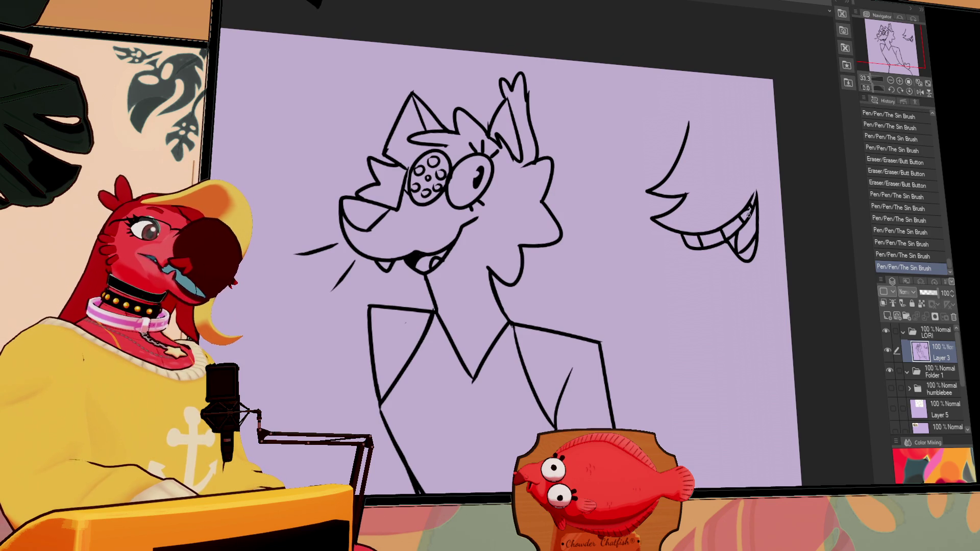
left_click_drag(689, 189, 690, 197)
left_click_drag(690, 199, 691, 206)
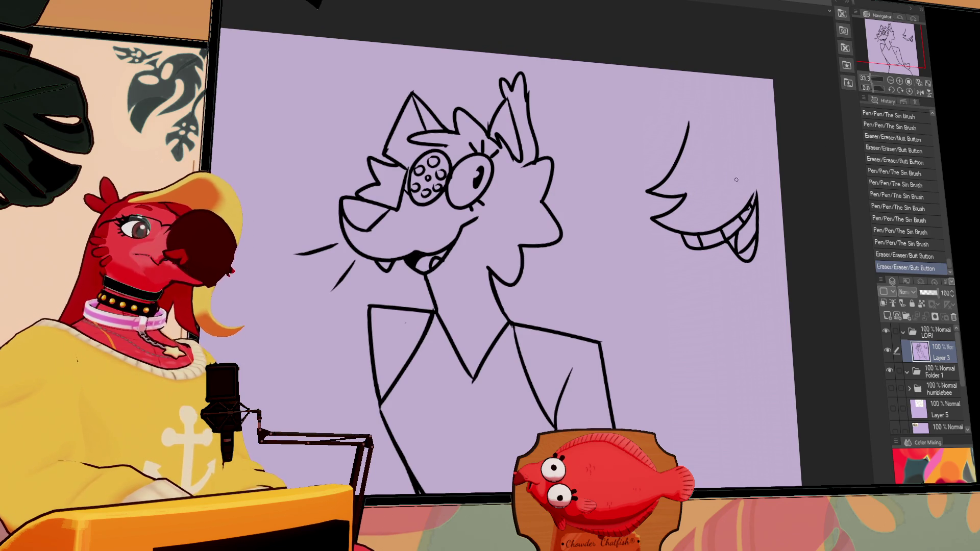
Step: Delete the toothy doodle with an oval selection, deselect, and touch up the jacket line
key("m")
mouse_move(793, 203)
left_mouse_down()
mouse_move(638, 311)
mouse_move(758, 260)
left_mouse_up()
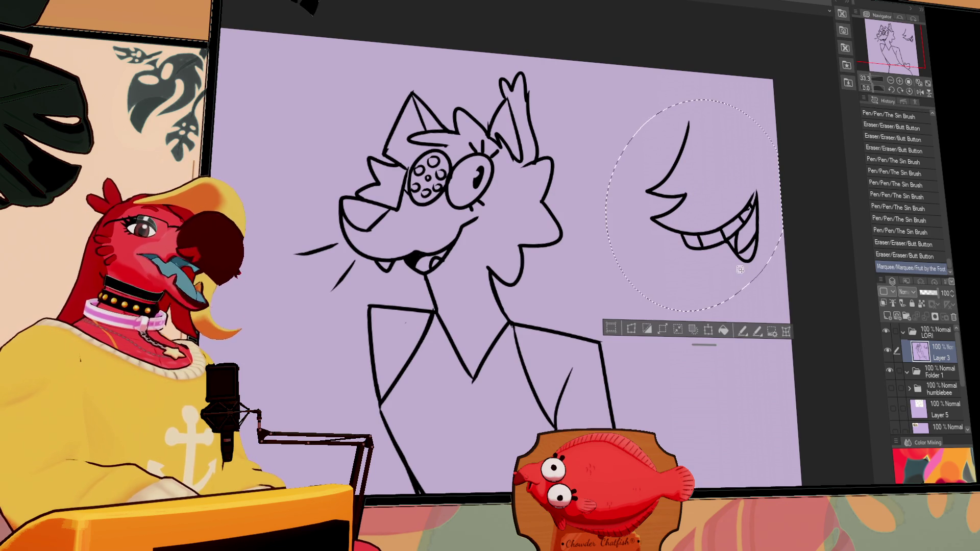
key("Delete")
scroll(714, 211, "down", 1)
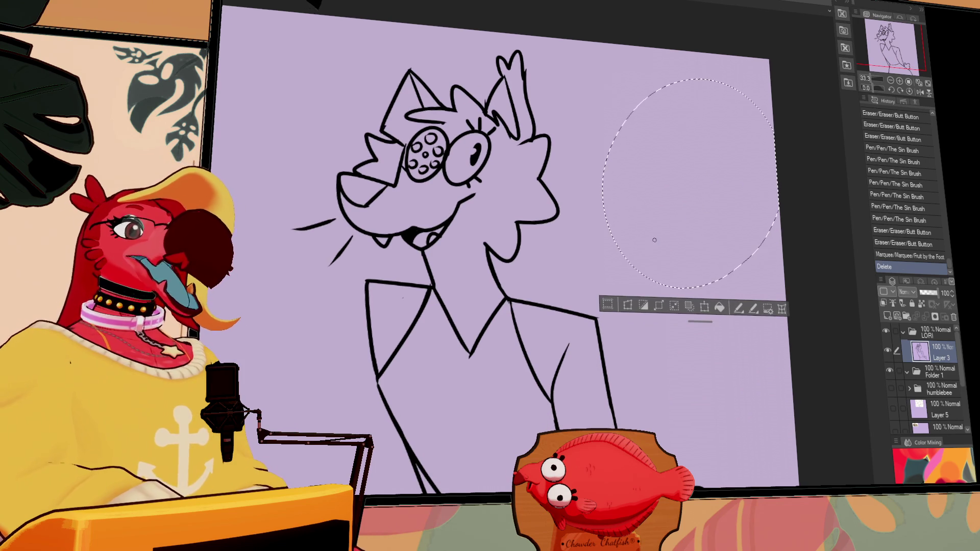
scroll(655, 237, "down", 1)
key("ctrl+d")
scroll(660, 234, "down", 2)
left_click_drag(564, 318, 561, 327)
left_click_drag(577, 292, 560, 344)
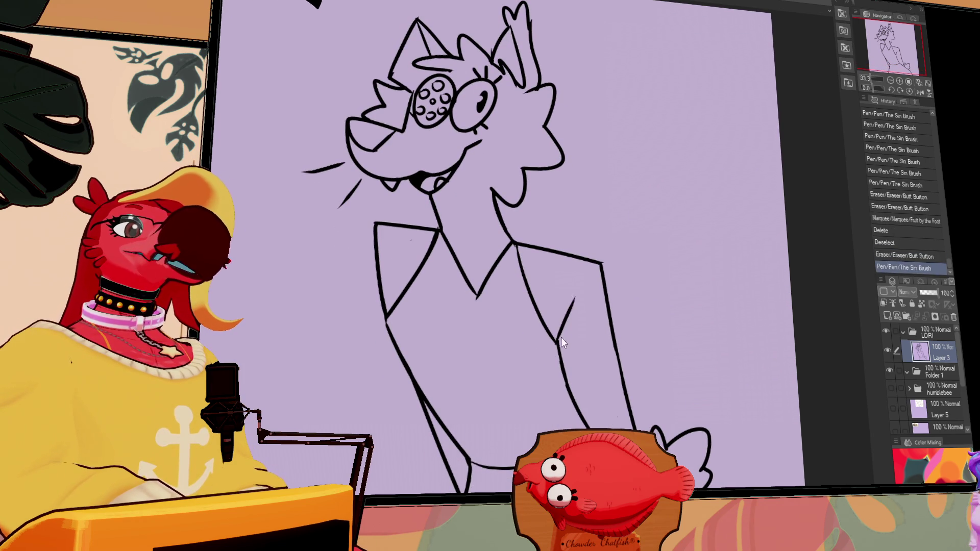
Step: Shorten the jacket's inner line and erase a small mark near the tail
scroll(657, 254, "up", 1)
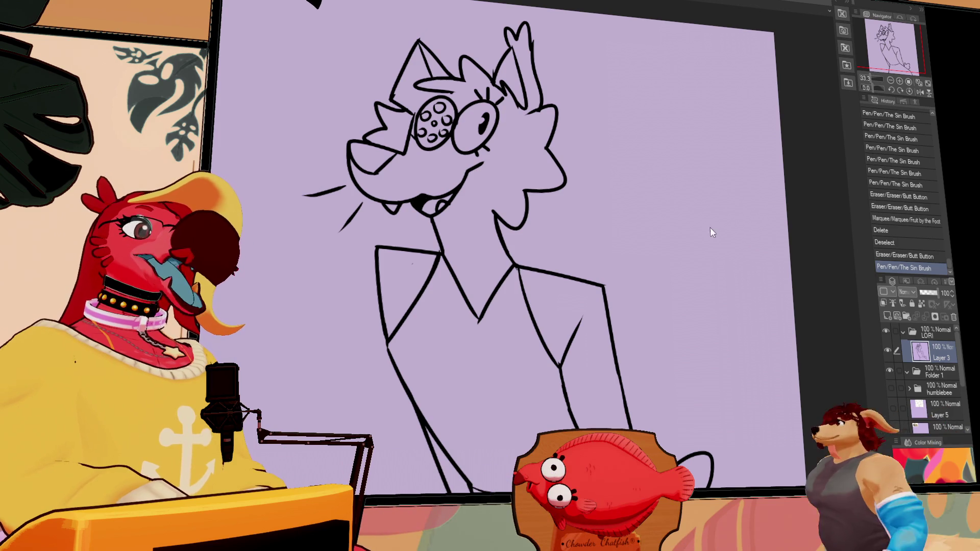
scroll(678, 246, "up", 1)
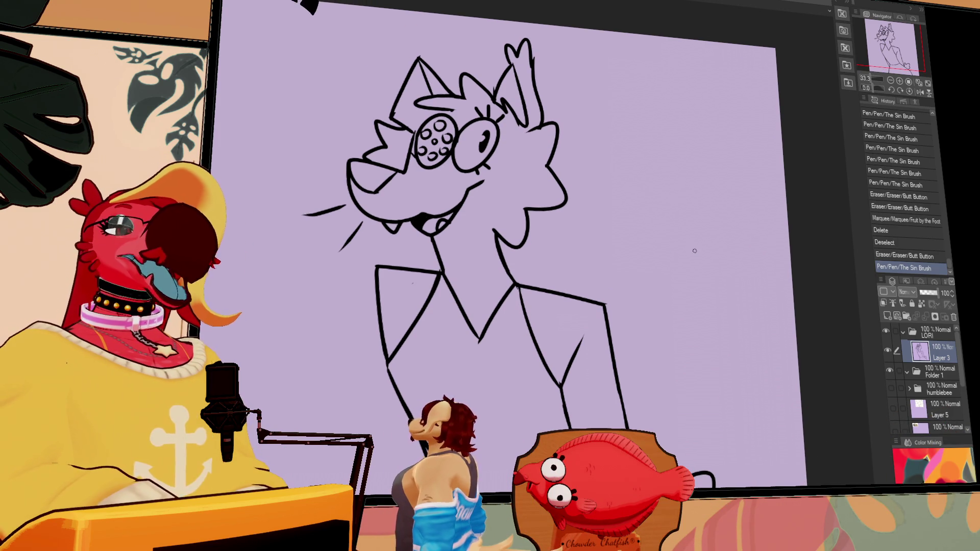
left_click_drag(694, 255, 697, 239)
left_click_drag(587, 322, 565, 368)
left_click_drag(586, 334, 563, 373)
left_click_drag(636, 326, 631, 295)
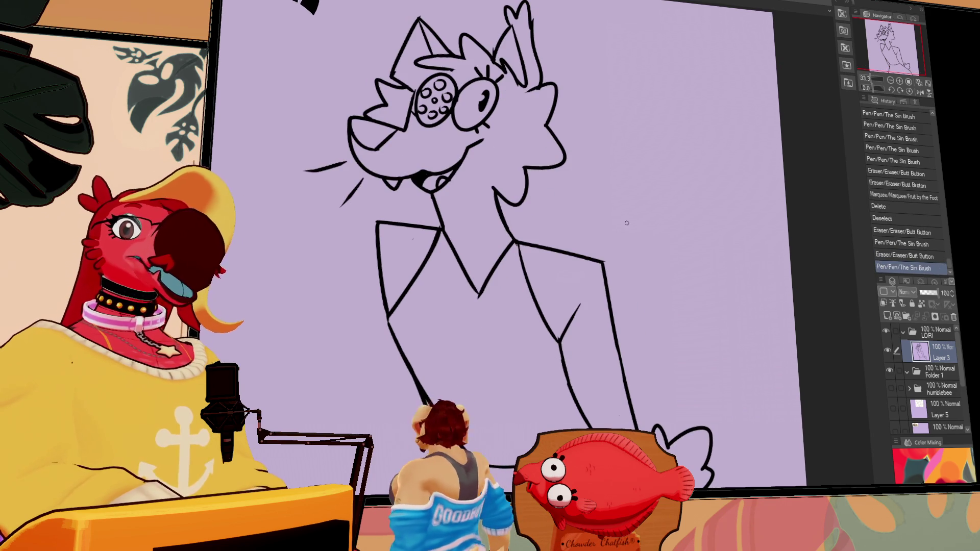
left_click_drag(733, 228, 721, 120)
mouse_move(689, 394)
left_mouse_down()
mouse_move(707, 401)
mouse_move(687, 394)
left_mouse_up()
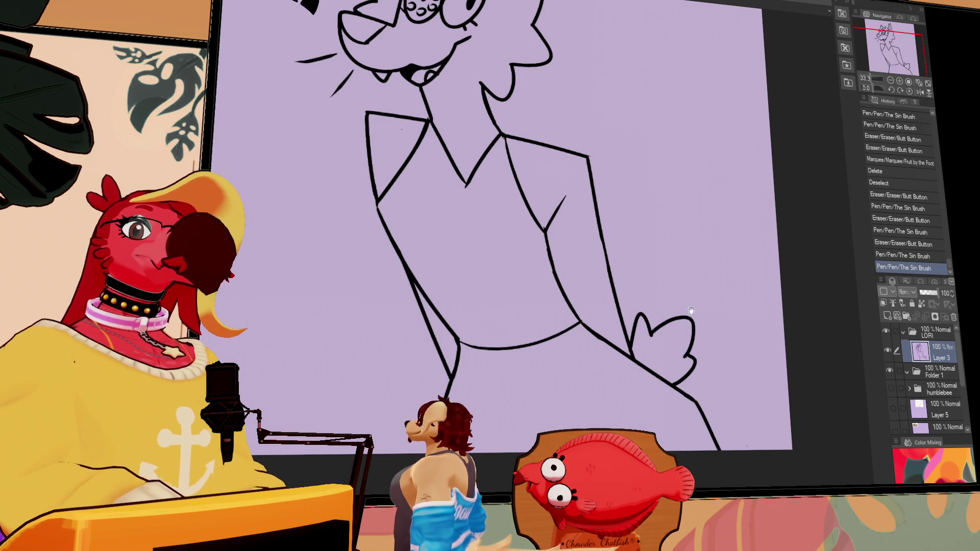
Step: Add more line art on the body and erase stray bits of line
left_click_drag(722, 271, 734, 329)
left_click_drag(723, 285, 744, 364)
left_click(512, 316)
left_click(513, 314)
left_click(487, 332)
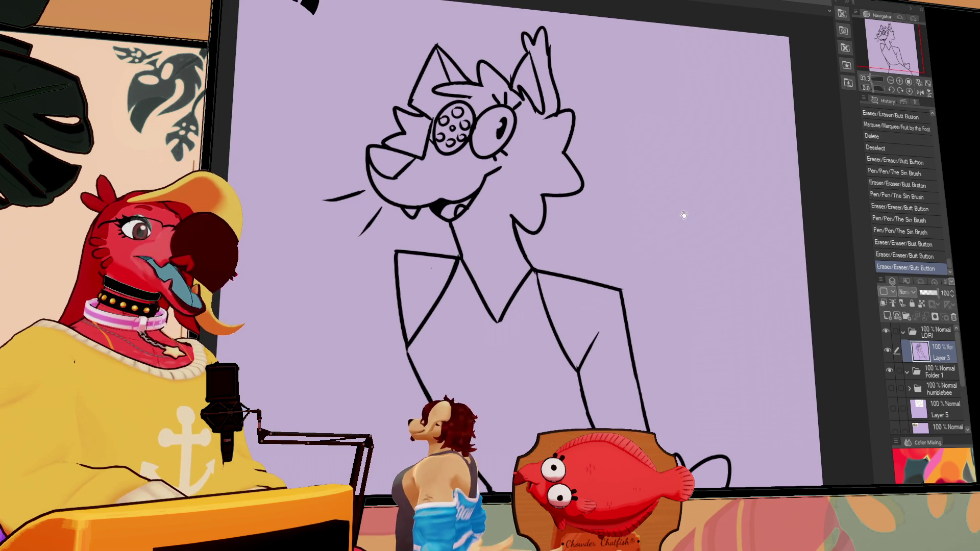
left_click_drag(541, 255, 548, 270)
left_click(512, 245)
left_click(516, 263)
Step: Draw a raised hand at the left shoulder and a clawed right shoulder, then add a raster layer
left_click_drag(721, 192, 726, 176)
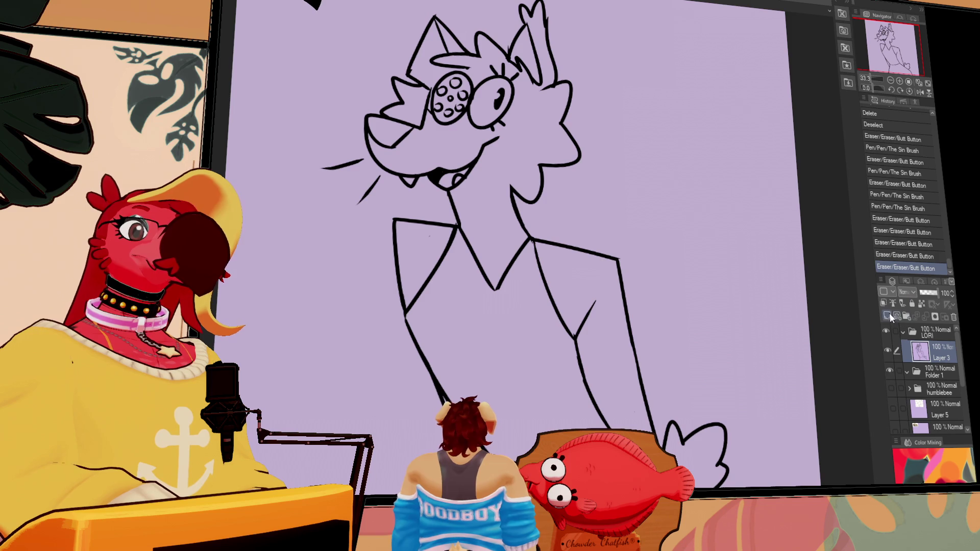
mouse_move(602, 253)
left_mouse_down()
mouse_move(616, 245)
mouse_move(631, 265)
left_mouse_up()
mouse_move(393, 219)
left_mouse_down()
mouse_move(403, 227)
mouse_move(389, 206)
mouse_move(392, 238)
mouse_move(414, 250)
left_mouse_up()
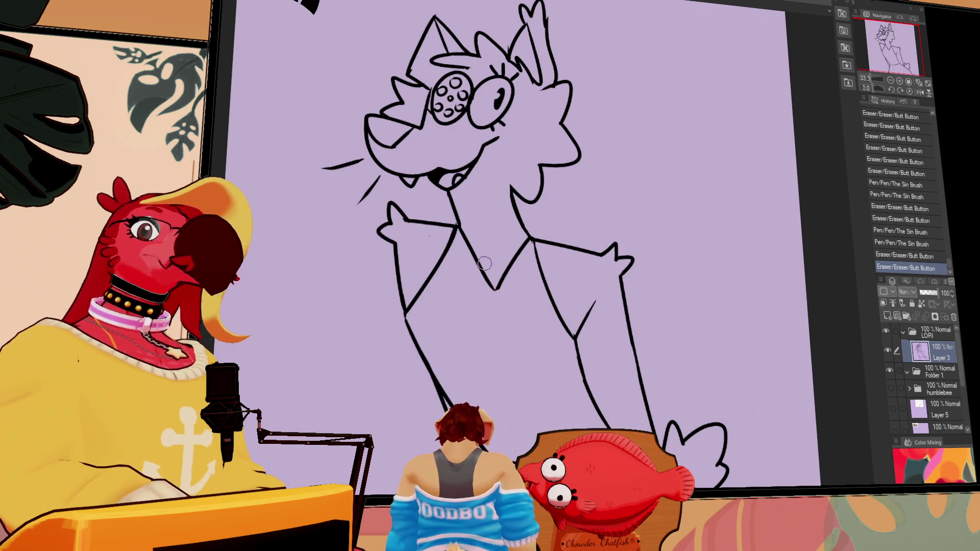
left_click_drag(724, 275, 715, 265)
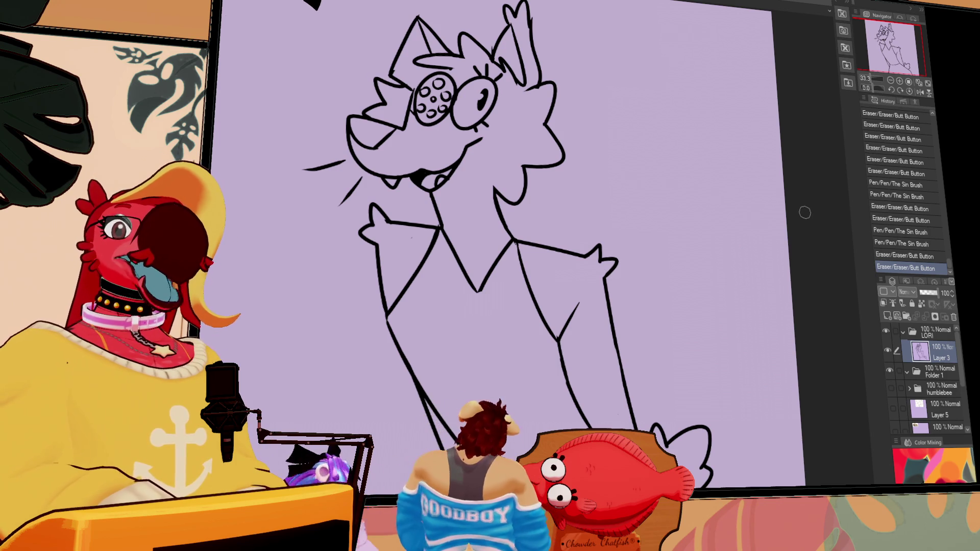
left_click(886, 316)
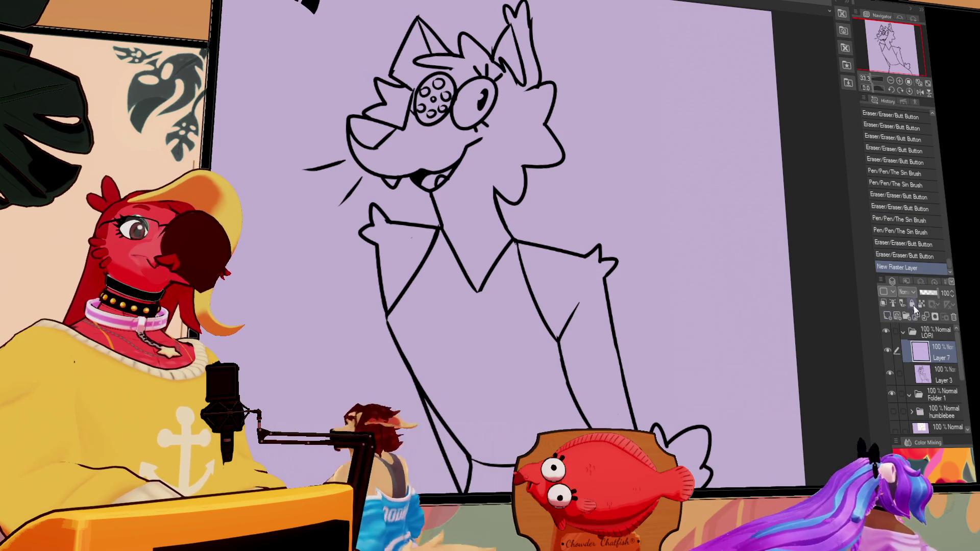
Step: Move the new Layer 7 beneath the line art's Layer 3 and erase a stray mark
left_click_drag(920, 352, 922, 383)
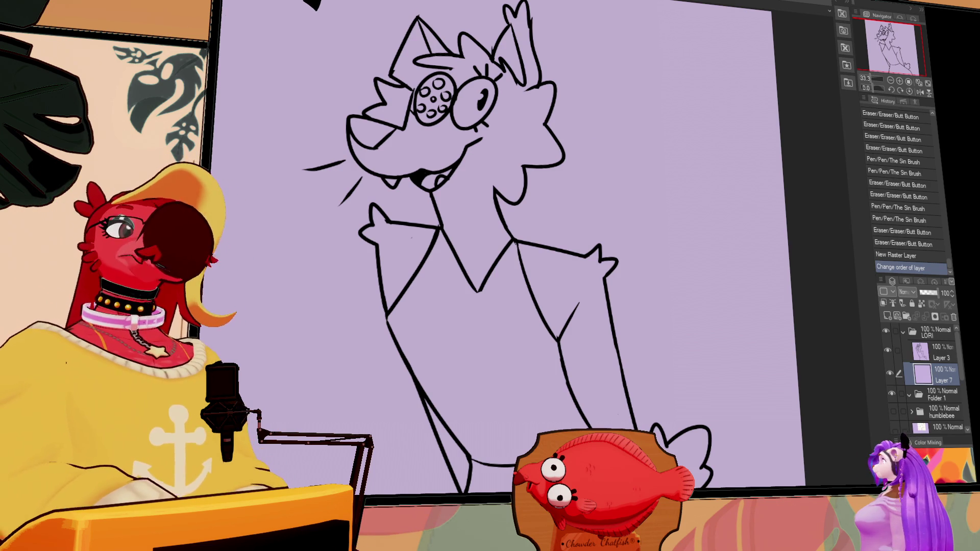
left_click_drag(518, 223, 505, 233)
mouse_move(697, 275)
left_mouse_down()
mouse_move(708, 267)
mouse_move(728, 284)
mouse_move(730, 271)
left_mouse_up()
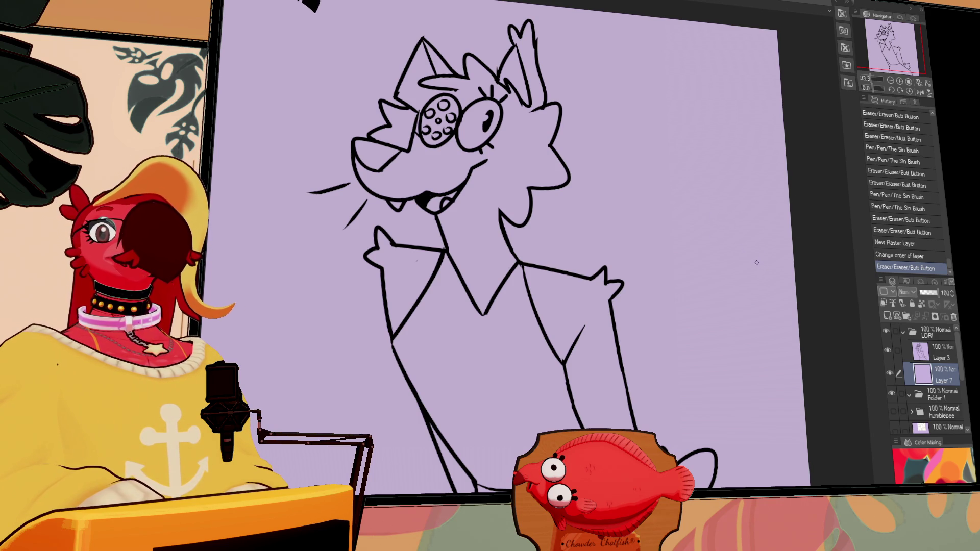
left_click_drag(578, 338, 574, 355)
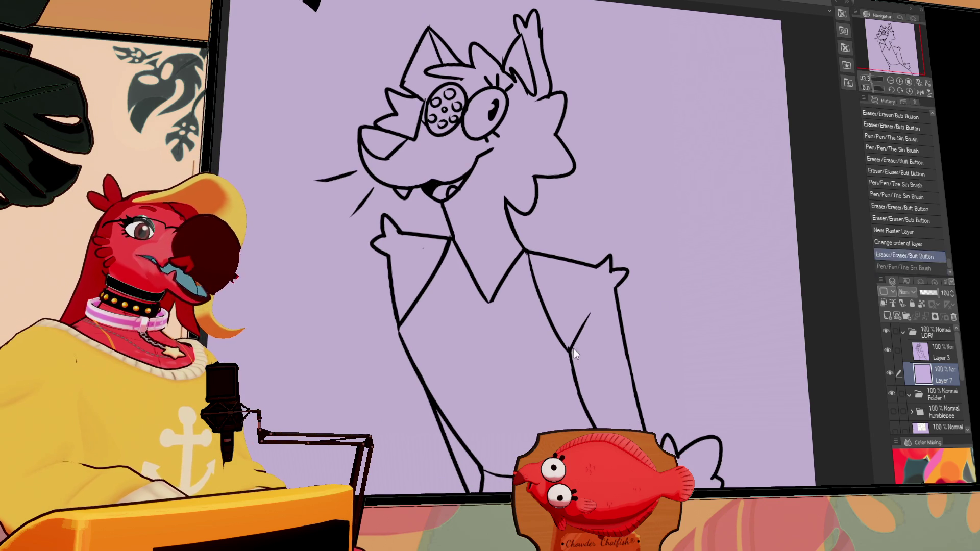
key("ctrl+z")
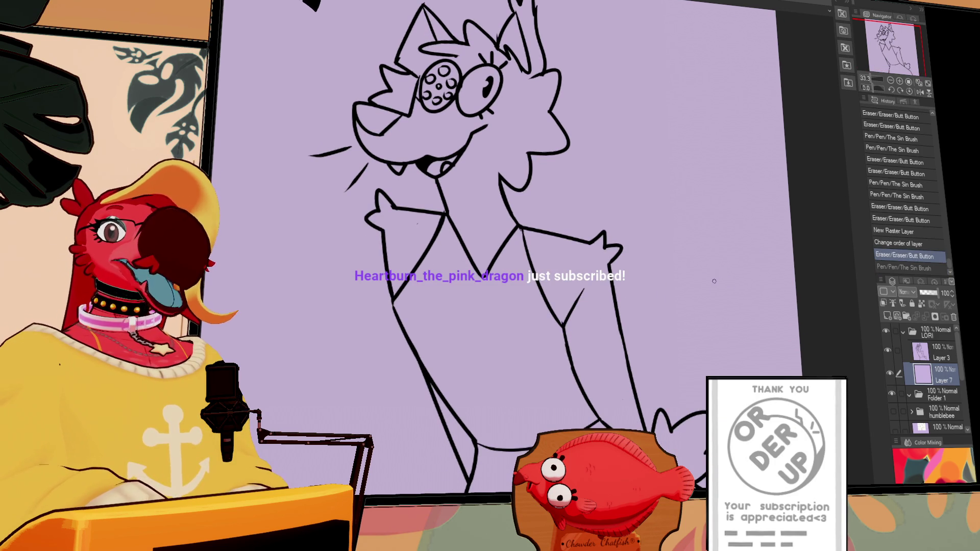
left_click_drag(729, 270, 724, 301)
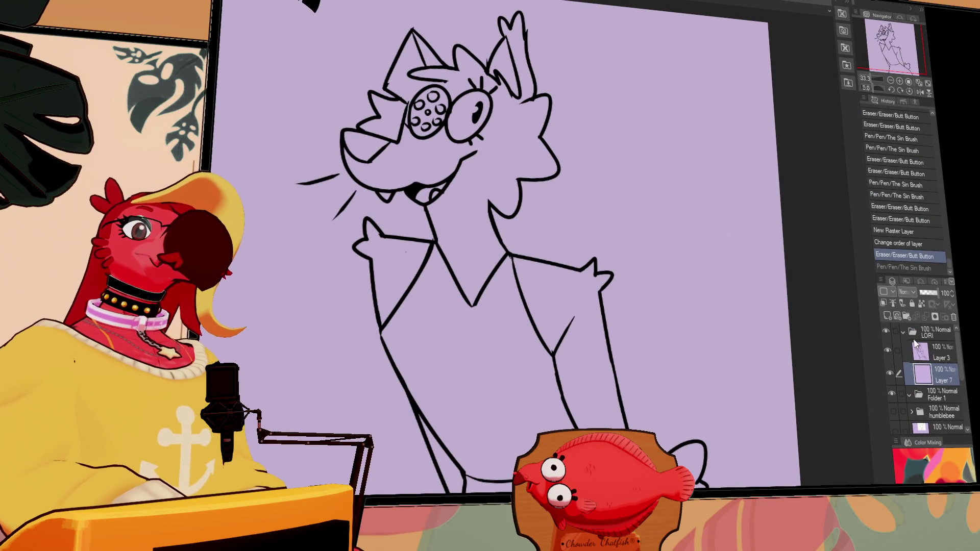
Step: Make Layer 3 the reference layer for fills, then lasso and deselect the character
left_click(893, 303)
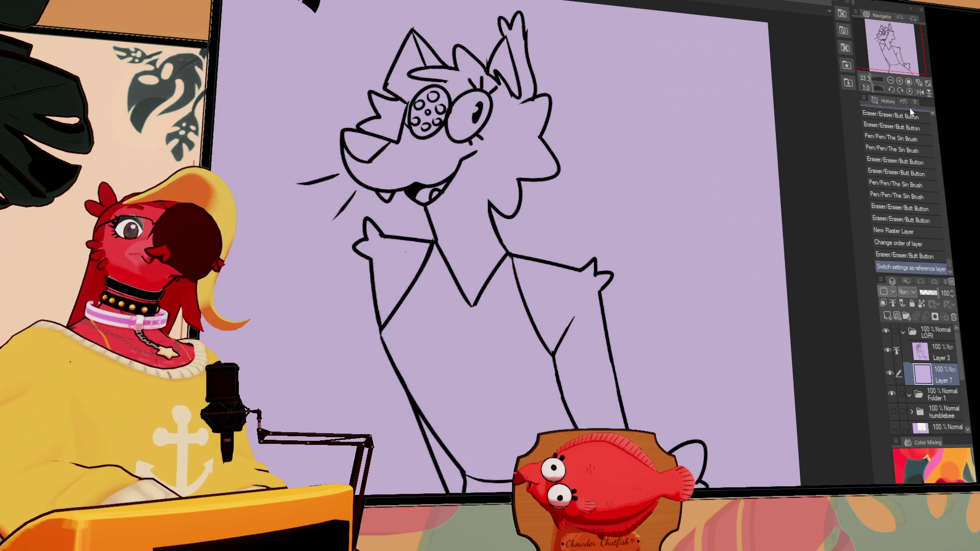
mouse_move(367, 1)
left_mouse_down()
mouse_move(513, 477)
mouse_move(709, 291)
mouse_move(709, 485)
mouse_move(270, 360)
mouse_move(621, 70)
mouse_move(745, 351)
mouse_move(693, 186)
mouse_move(704, 356)
left_mouse_up()
key("ctrl+d")
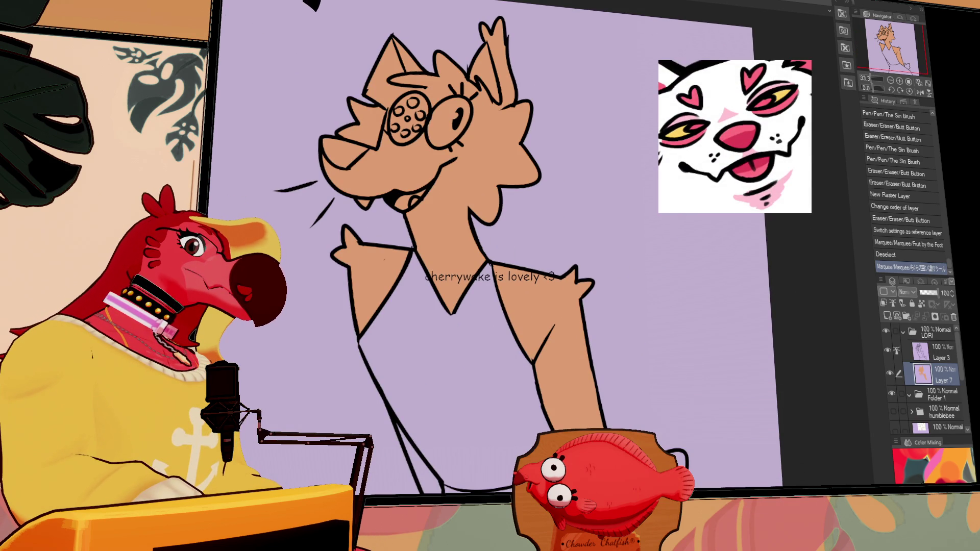
Step: Fill the shirt light blue, the bottoms dark blue, and colour the tail
left_click(449, 367)
left_click_drag(459, 358, 439, 267)
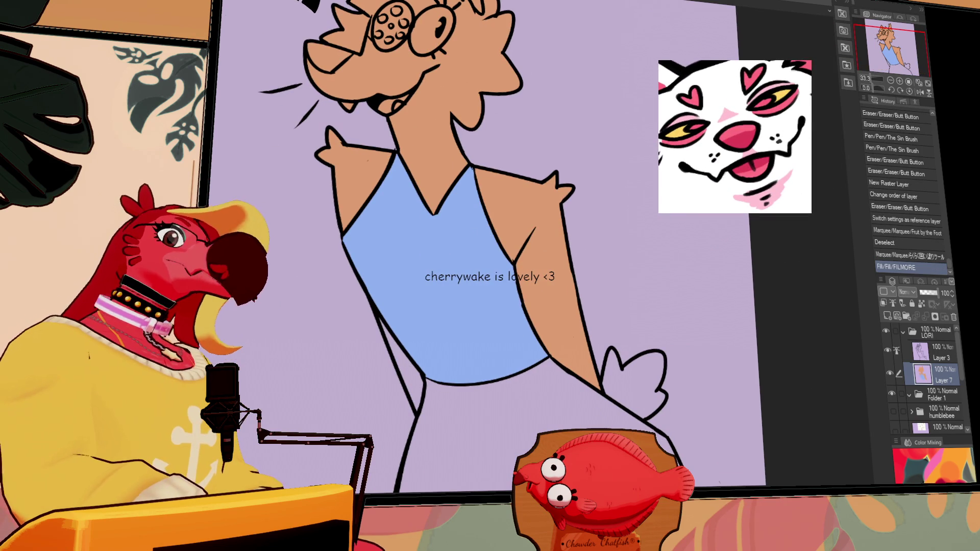
left_click(496, 401)
left_click(408, 397)
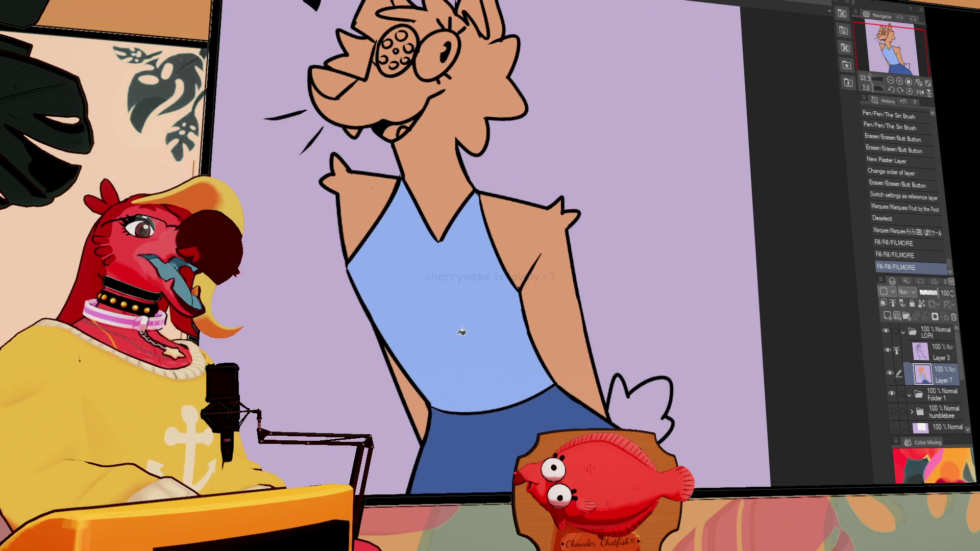
left_click_drag(408, 397, 439, 479)
left_click(684, 459)
scroll(683, 302, "up", 1)
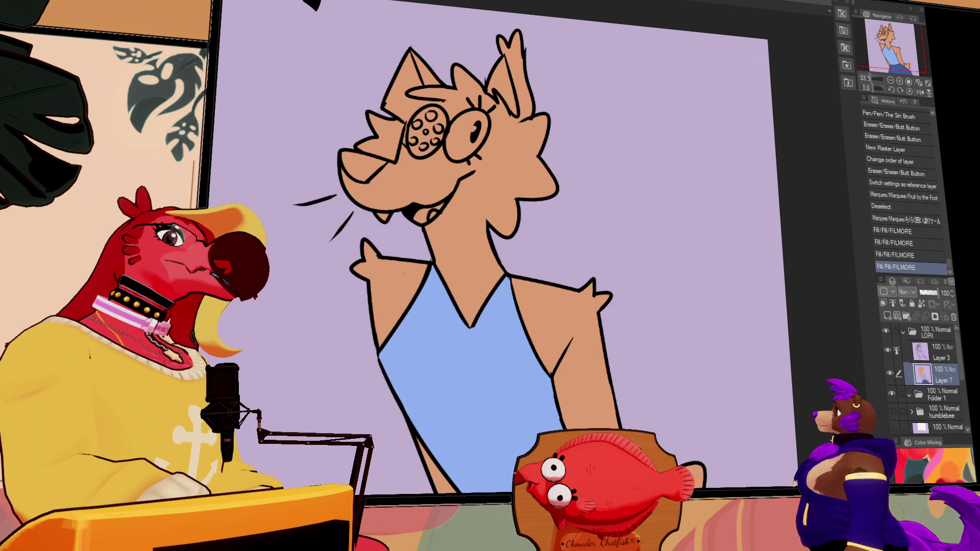
Step: Fill the muzzle light peach and the tongue and mouth interior red
left_click_drag(386, 166, 452, 175)
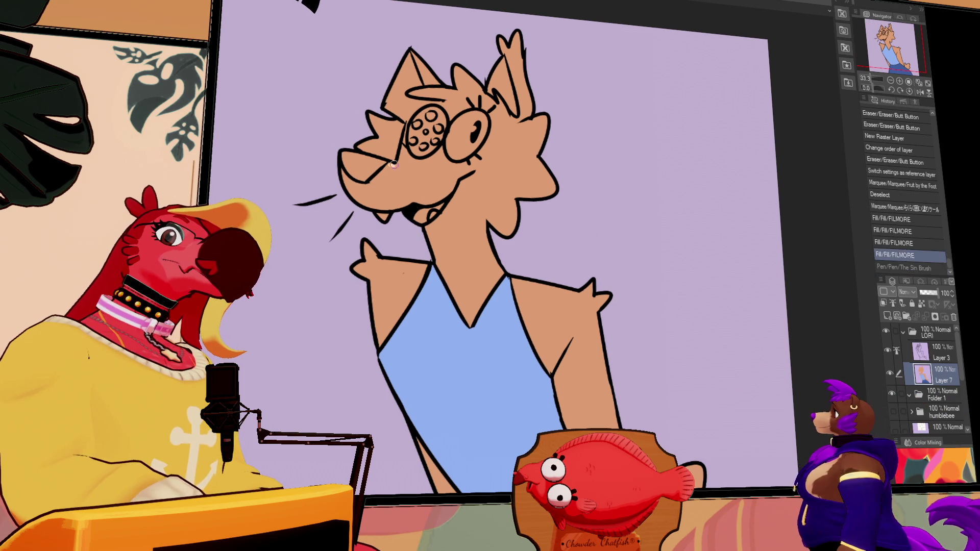
left_click(449, 178)
left_click(444, 181)
left_click_drag(419, 212, 430, 218)
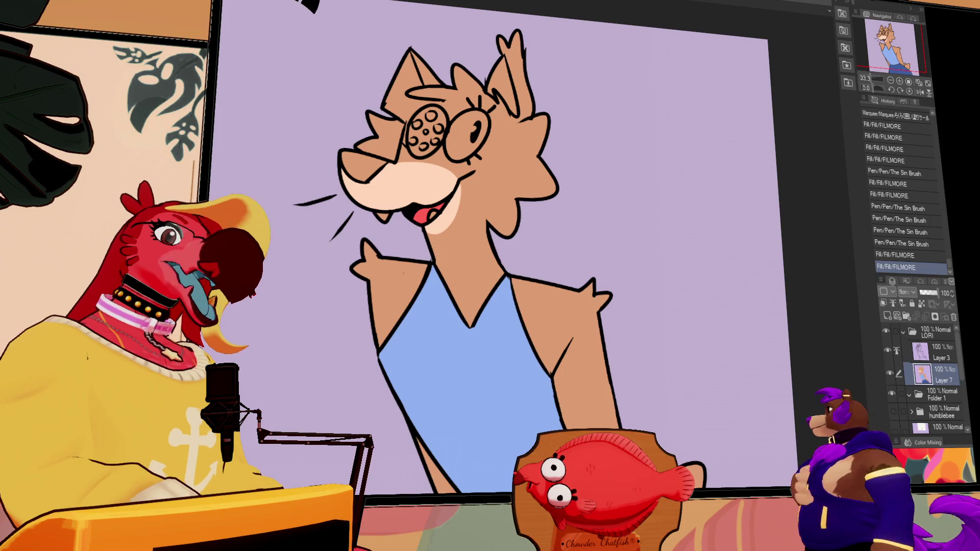
left_click(424, 215)
left_click(428, 213)
left_click(434, 212)
left_click(425, 211)
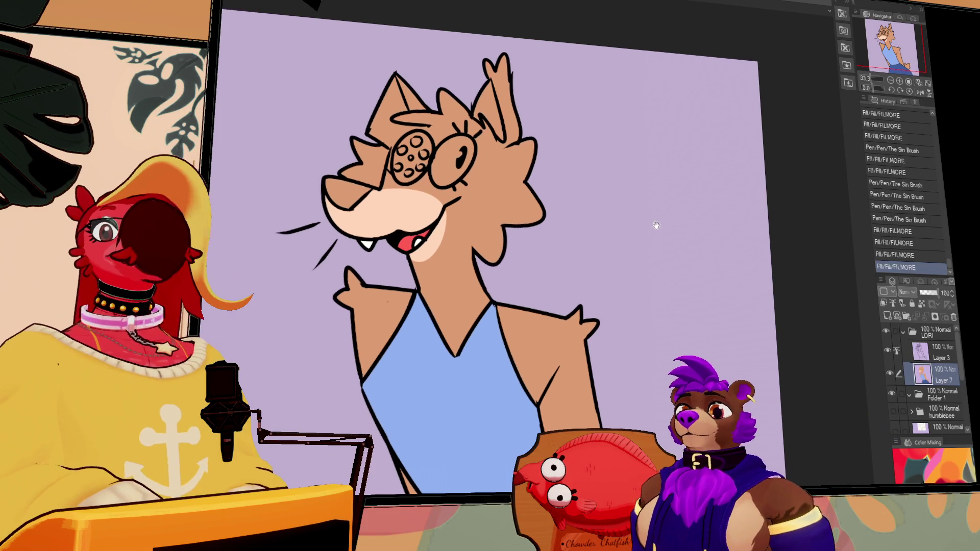
Step: Fill the right eye white and the lens grey
left_click_drag(465, 174, 469, 176)
key("ctrl+z")
left_click(468, 176)
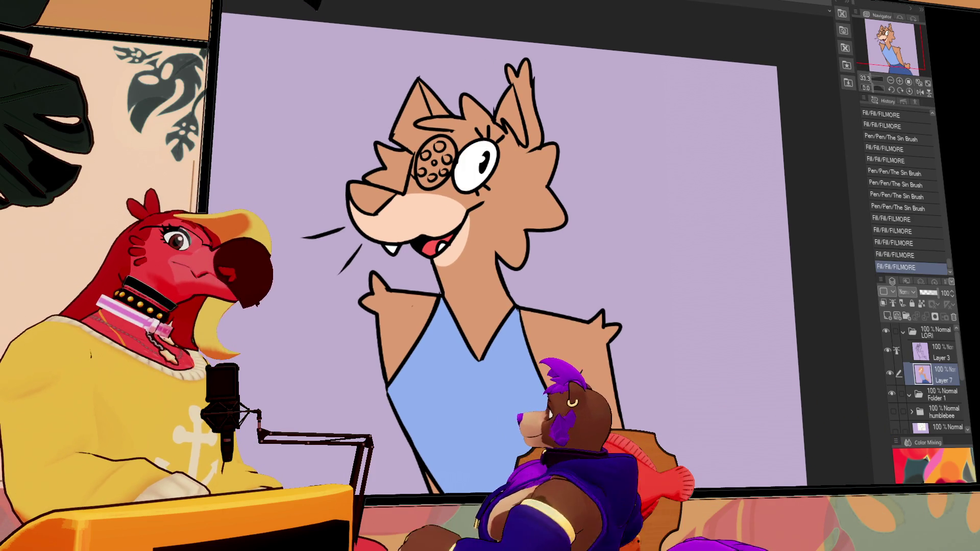
left_click(435, 162)
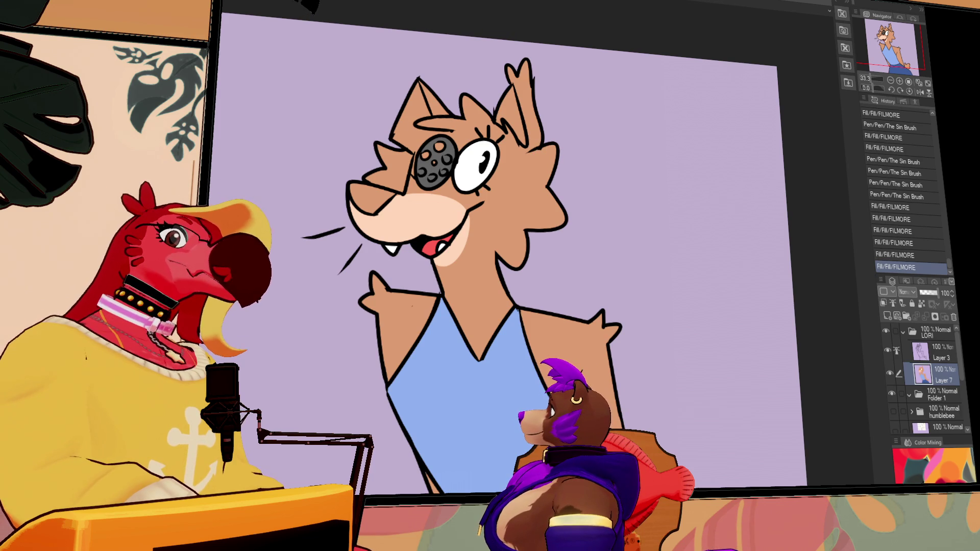
Step: Colour the party hat orange
mouse_move(421, 82)
left_mouse_down()
mouse_move(449, 113)
mouse_move(413, 146)
left_mouse_up()
left_click(412, 147)
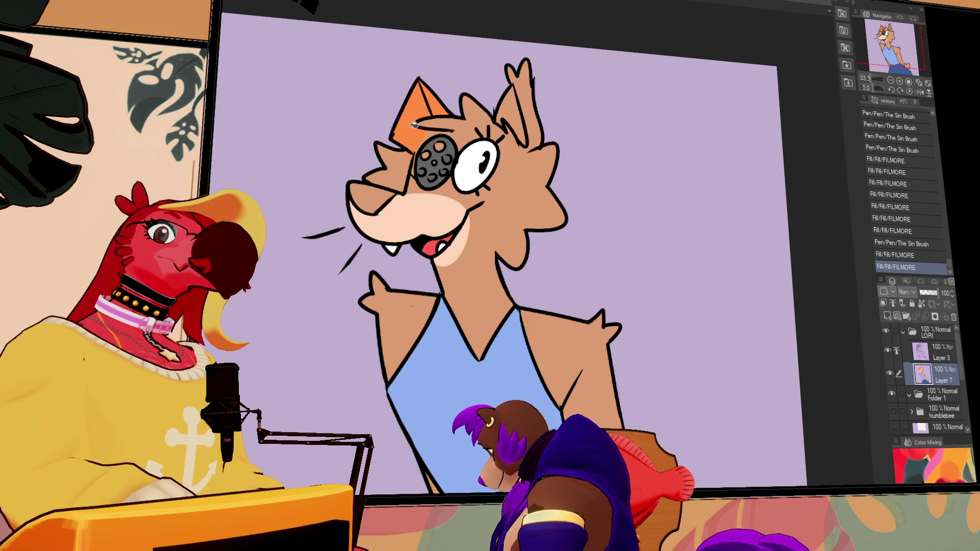
left_click(407, 156)
left_click(406, 157)
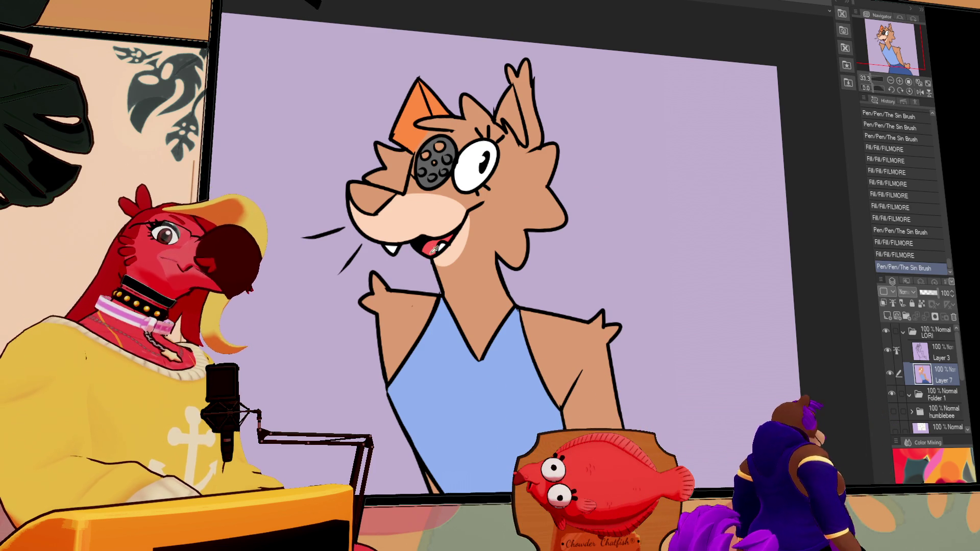
Step: Paint pink blush on the cheek within the tan fur selection, then deselect
left_click(444, 224)
left_click_drag(409, 185, 415, 188)
left_click_drag(415, 185, 432, 181)
key("ctrl+d")
left_click_drag(613, 238, 593, 249)
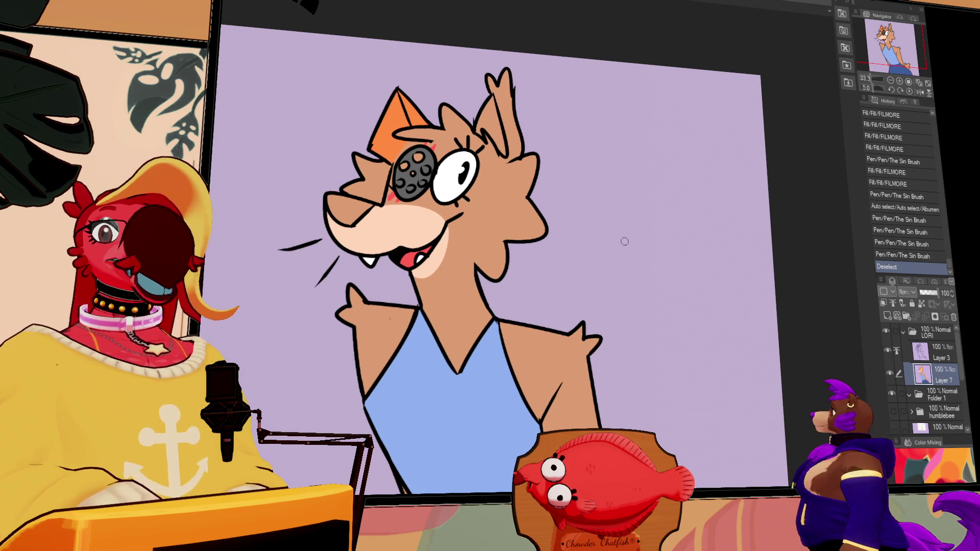
left_click_drag(627, 270, 653, 248)
left_click_drag(563, 255, 561, 237)
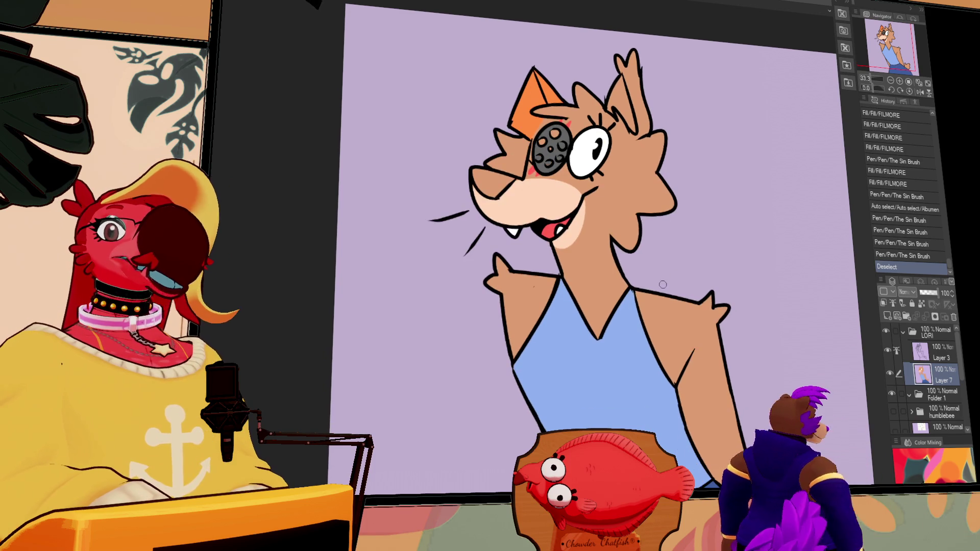
left_click_drag(606, 282, 620, 264)
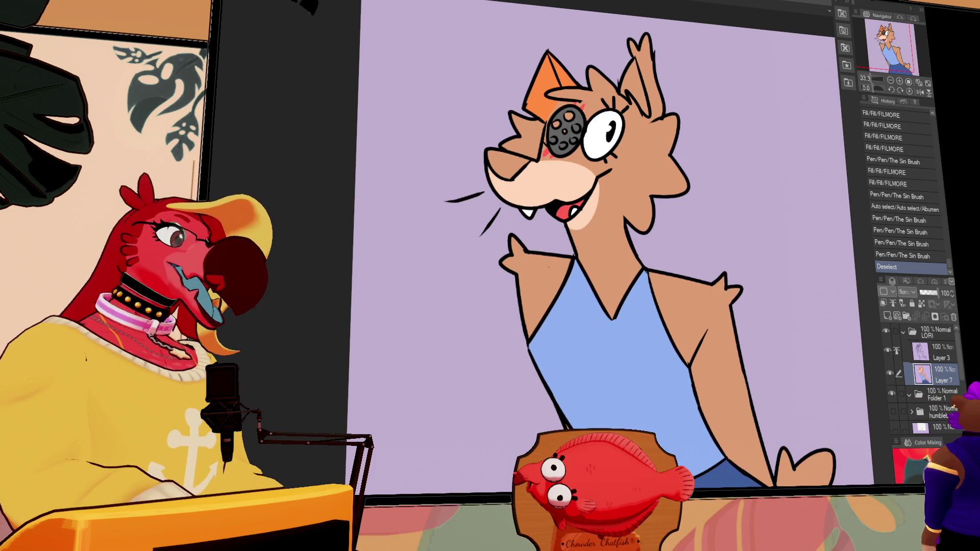
scroll(776, 234, "down", 1)
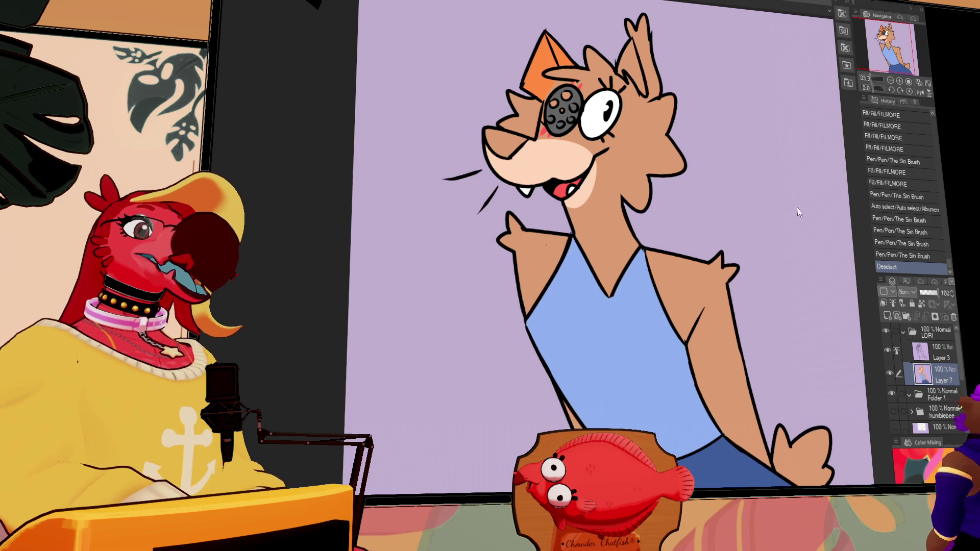
Step: Paint dark brown stripes on both tan arms within their selections, then deselect
scroll(770, 296, "down", 1)
left_click(709, 265)
left_click_drag(704, 302, 730, 291)
left_click_drag(693, 352, 730, 346)
left_click_drag(727, 381, 750, 379)
left_click(529, 252)
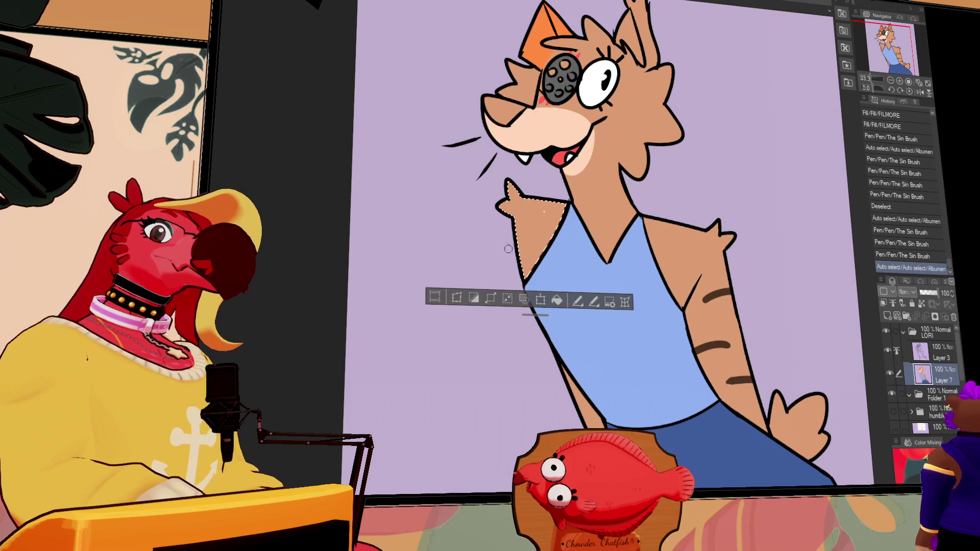
left_click_drag(513, 258, 535, 260)
scroll(735, 286, "up", 3)
scroll(735, 320, "up", 1)
key("ctrl+d")
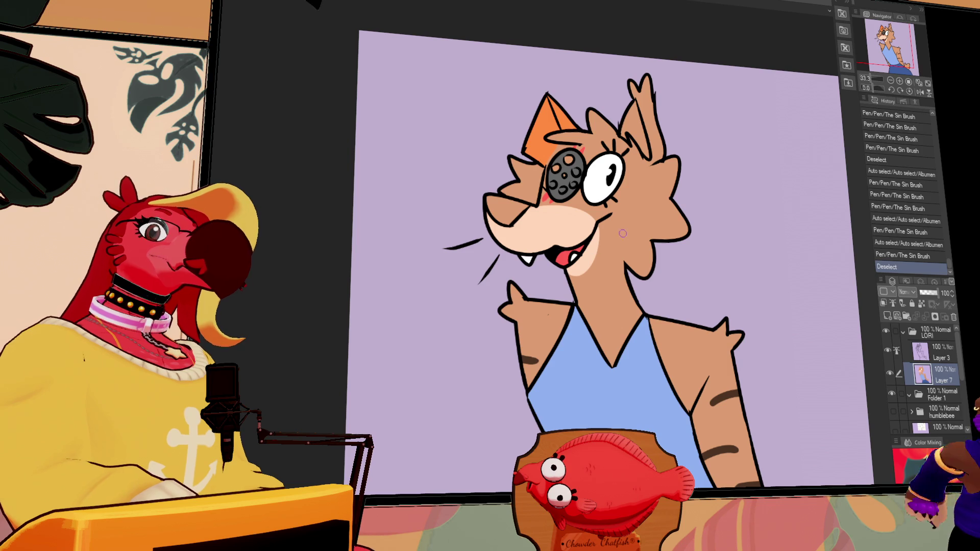
Step: Fill the neck light peach and fill the areas around the grey lens
left_click_drag(652, 166, 633, 264)
left_click(633, 265)
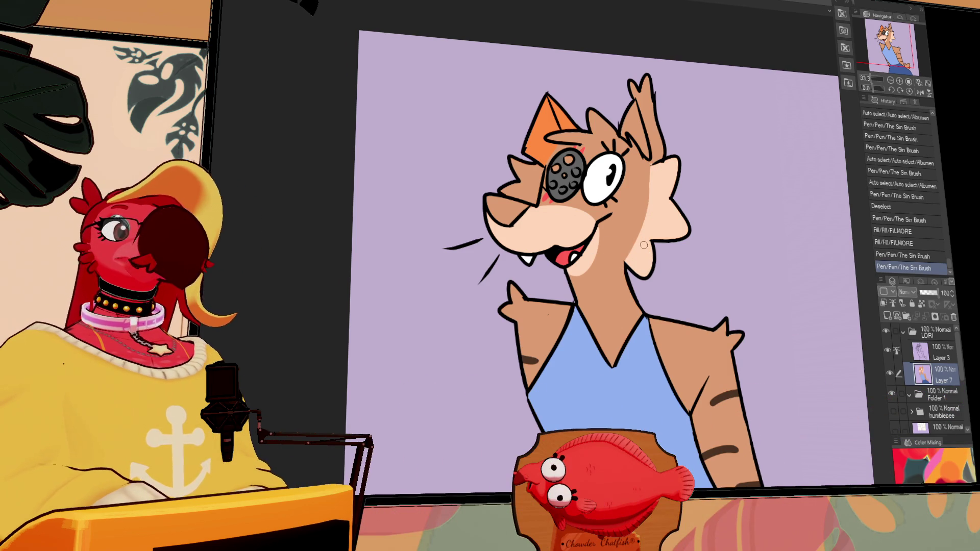
left_click_drag(645, 245, 617, 254)
left_click(552, 202)
left_click(563, 168)
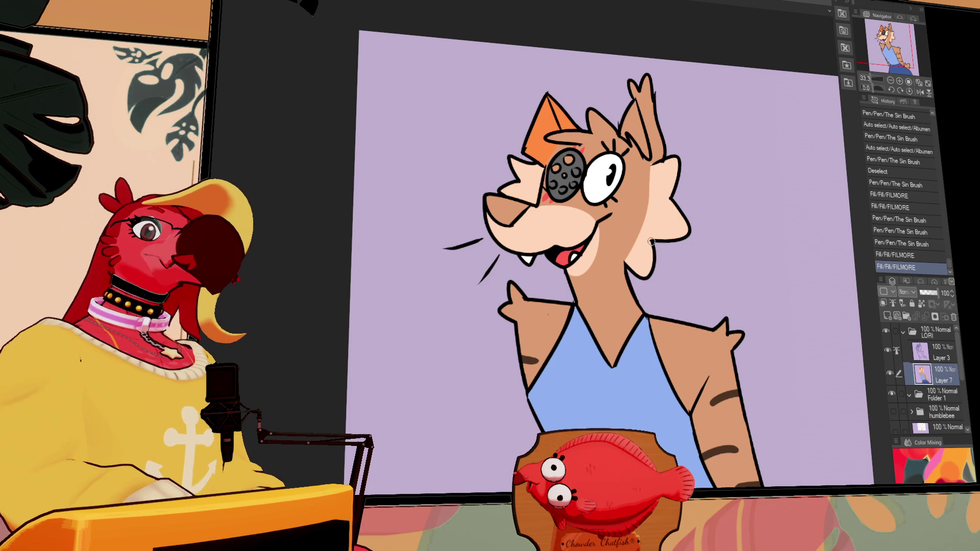
Step: Add brown shading strokes to the neck tuft and fill the nose pink-red
left_click(635, 276)
mouse_move(656, 247)
left_mouse_down()
mouse_move(635, 275)
mouse_move(641, 281)
left_mouse_up()
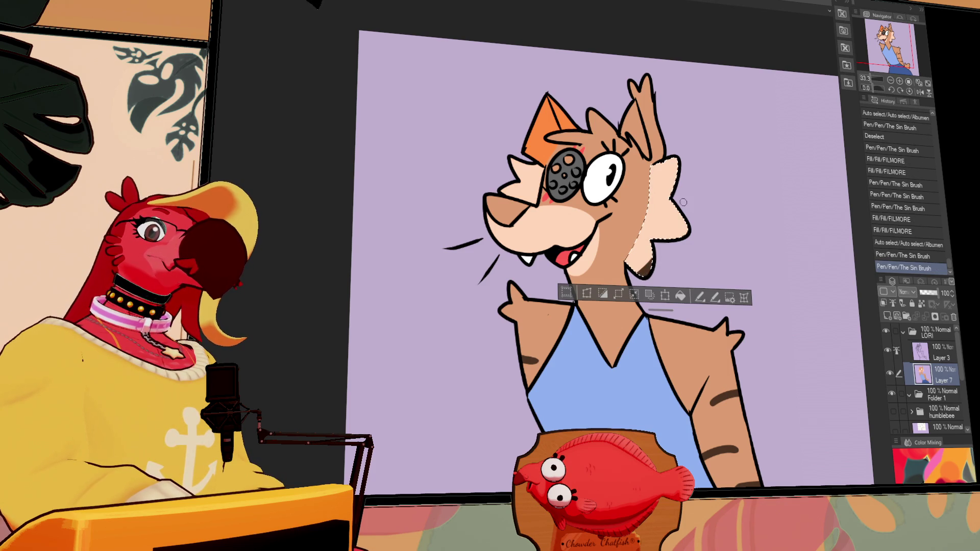
mouse_move(682, 158)
left_mouse_down()
mouse_move(671, 168)
mouse_move(695, 218)
mouse_move(656, 240)
mouse_move(662, 232)
left_mouse_up()
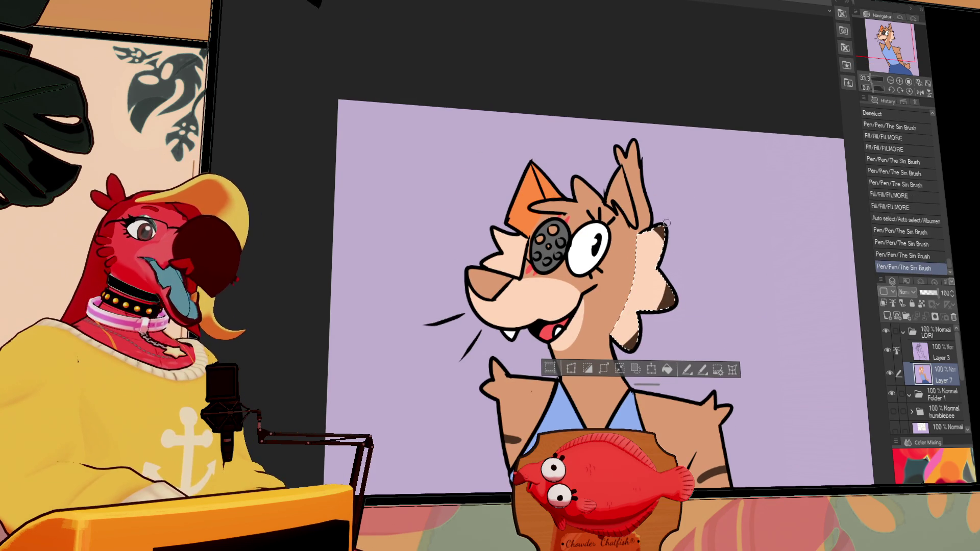
left_click(493, 259)
left_click_drag(498, 229, 500, 242)
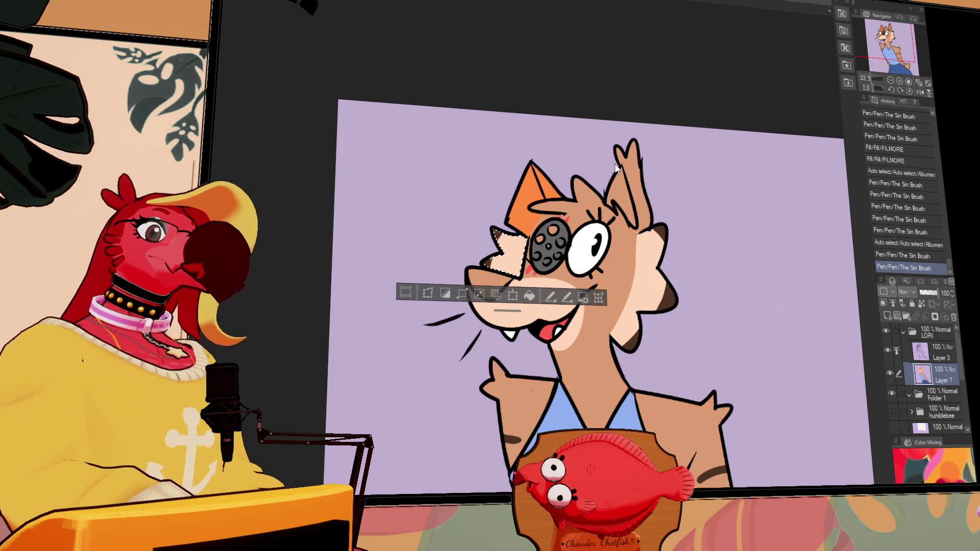
key("ctrl+d")
left_click(482, 260)
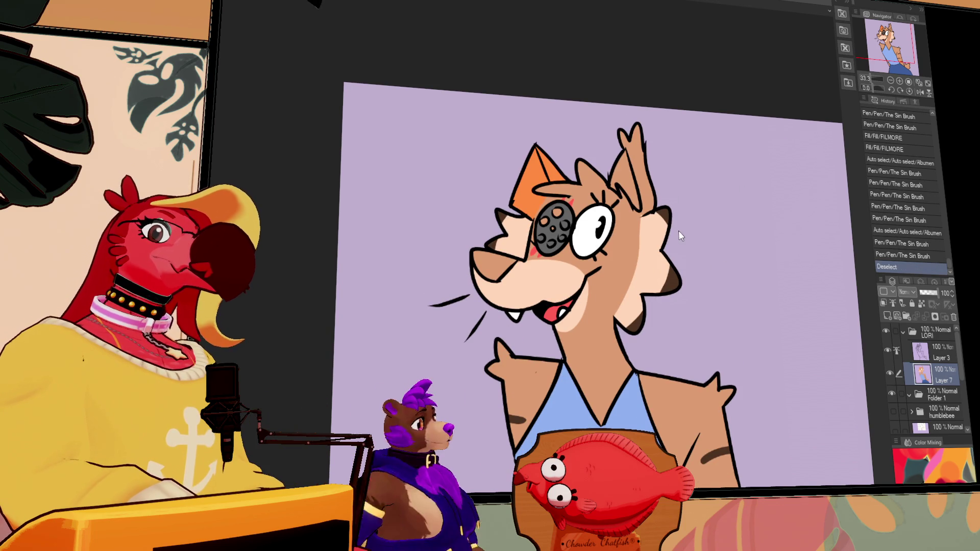
mouse_move(722, 267)
left_mouse_down()
mouse_move(713, 190)
mouse_move(721, 231)
left_mouse_up()
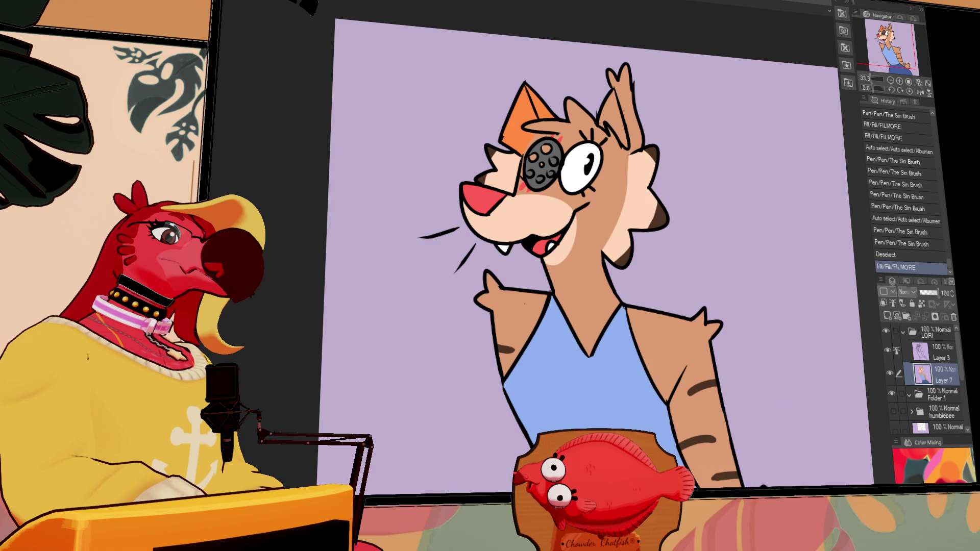
left_click_drag(549, 112, 641, 239)
Step: Fill the tip of the party hat blue
left_click(628, 227)
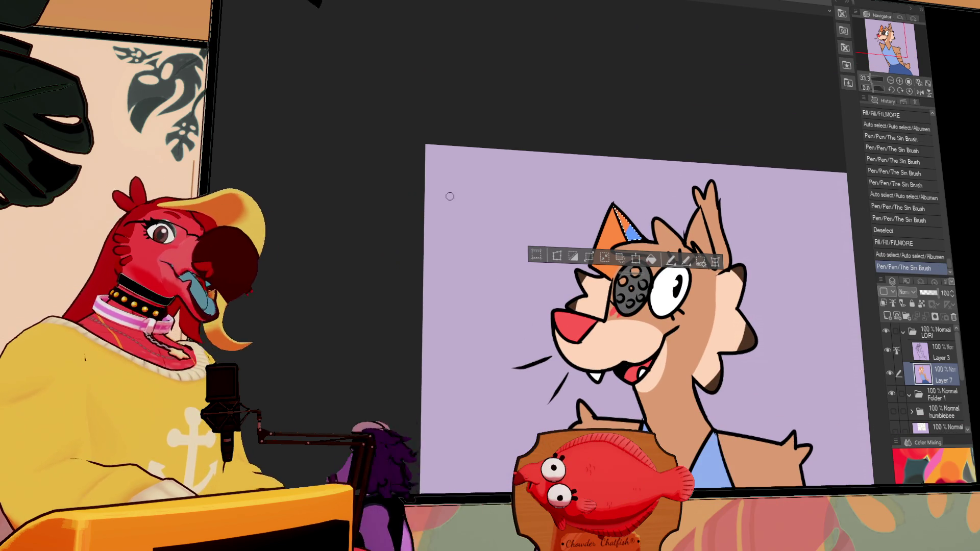
left_click_drag(625, 216, 656, 231)
left_click(651, 232)
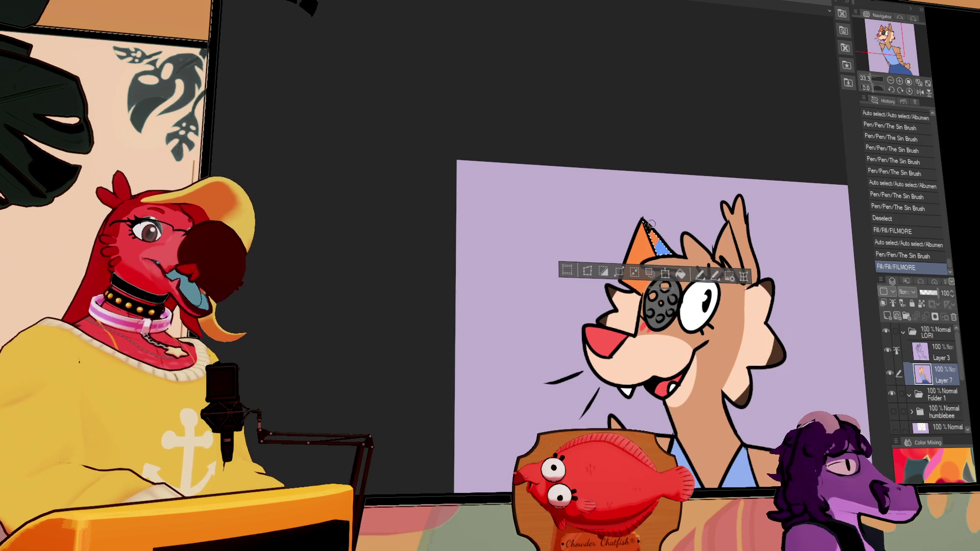
left_click_drag(844, 178, 825, 164)
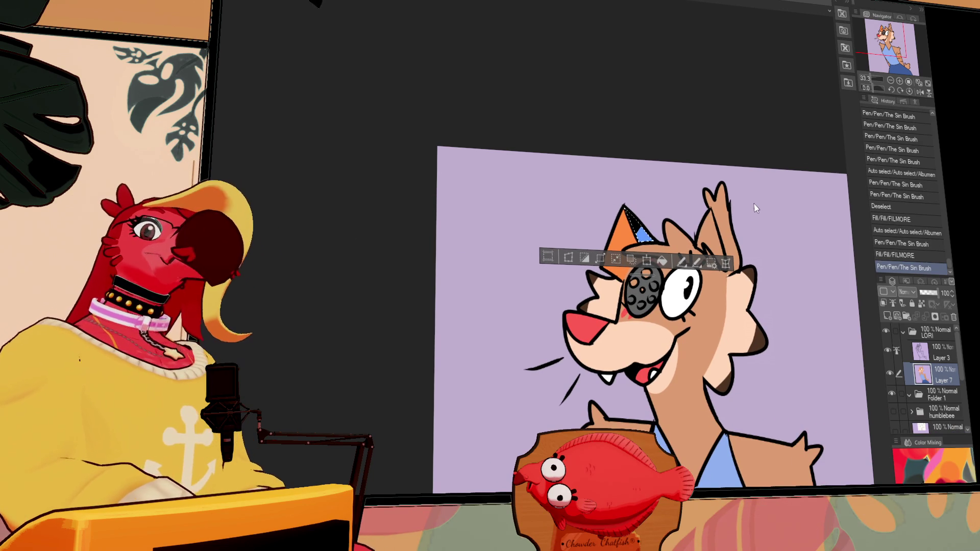
Step: Paint red and orange stripes inside the orange hat area, redoing the left edge
left_click(616, 233)
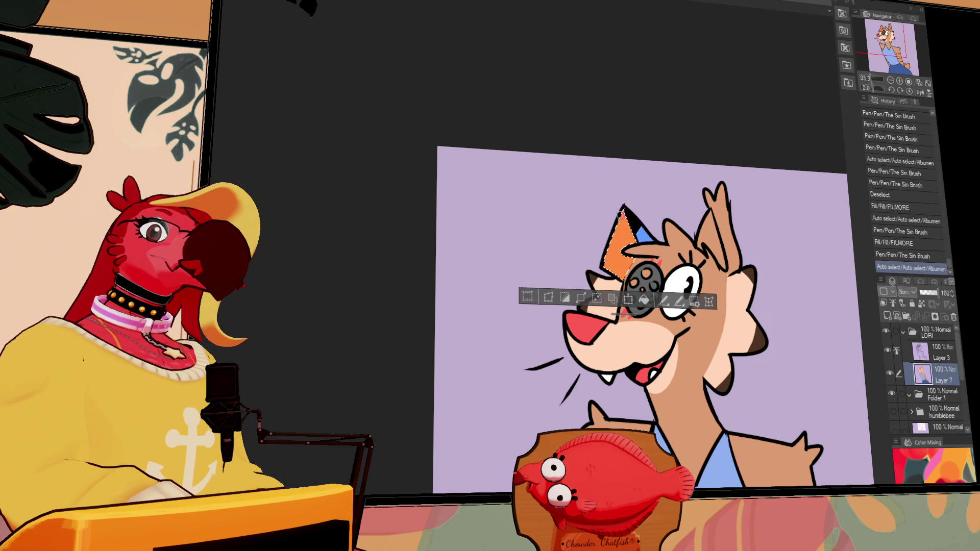
left_click_drag(607, 246, 676, 273)
mouse_move(631, 238)
left_mouse_down()
mouse_move(618, 255)
mouse_move(626, 235)
mouse_move(624, 248)
left_mouse_up()
key("ctrl+d")
key("ctrl+z")
key("ctrl+z")
key("ctrl+z")
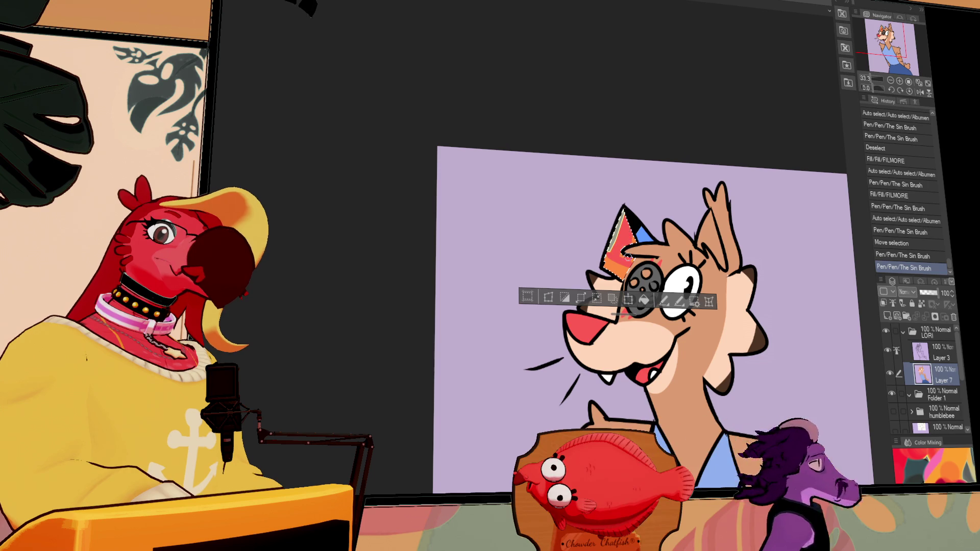
left_click_drag(625, 207, 606, 232)
key("ctrl+d")
Step: Touch up a stroke at the neck within its selection, then make Layer 3 active
mouse_move(833, 434)
left_mouse_down()
mouse_move(719, 327)
mouse_move(719, 273)
left_mouse_up()
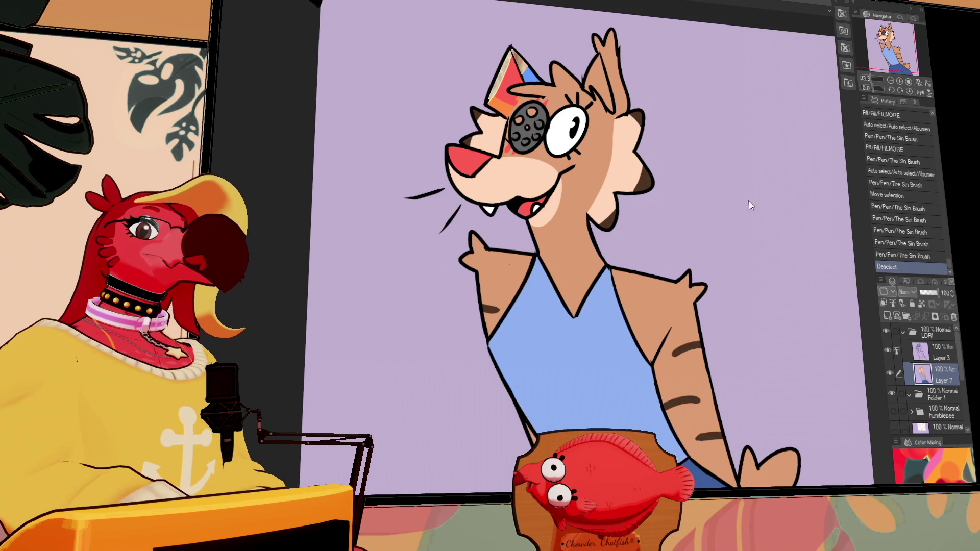
left_click(569, 288)
mouse_move(567, 295)
left_mouse_down()
mouse_move(722, 222)
mouse_move(755, 236)
left_mouse_up()
key("ctrl+d")
scroll(772, 247, "up", 2)
left_click(937, 347)
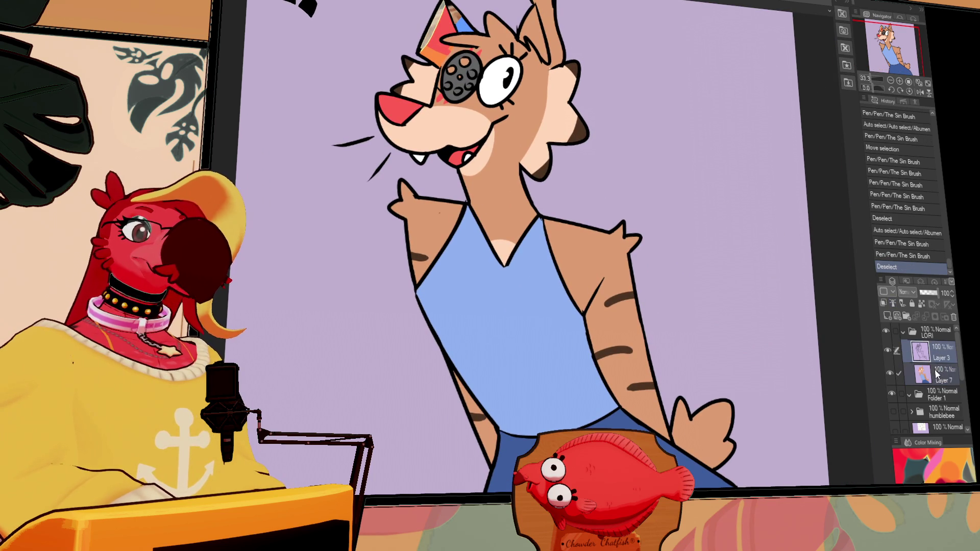
key("ctrl+e")
key("ctrl+a")
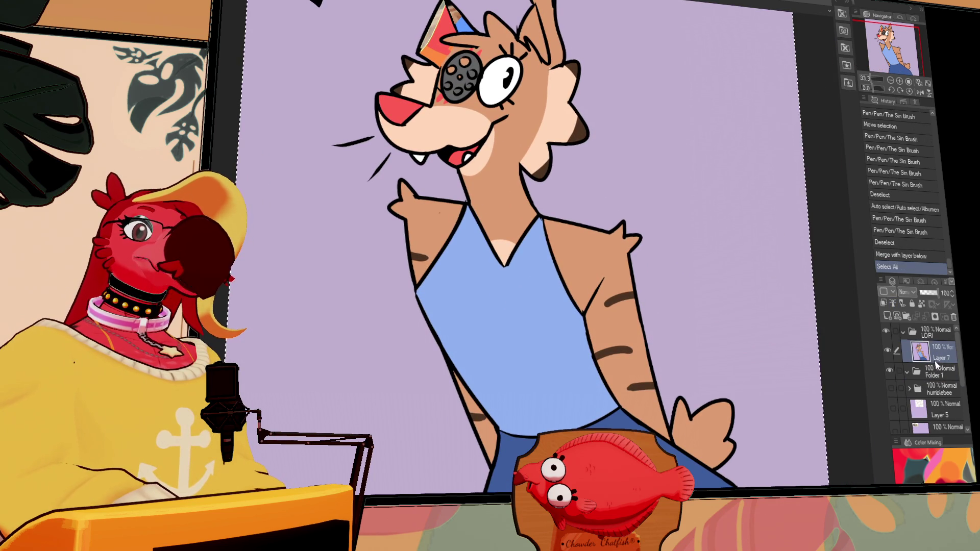
key("ctrl+z")
key("ctrl+z")
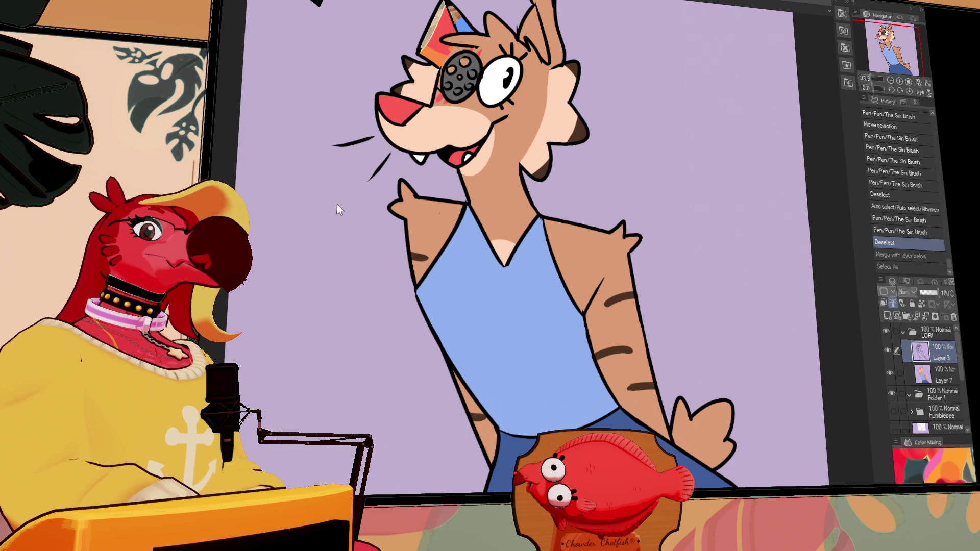
scroll(541, 245, "up", 3)
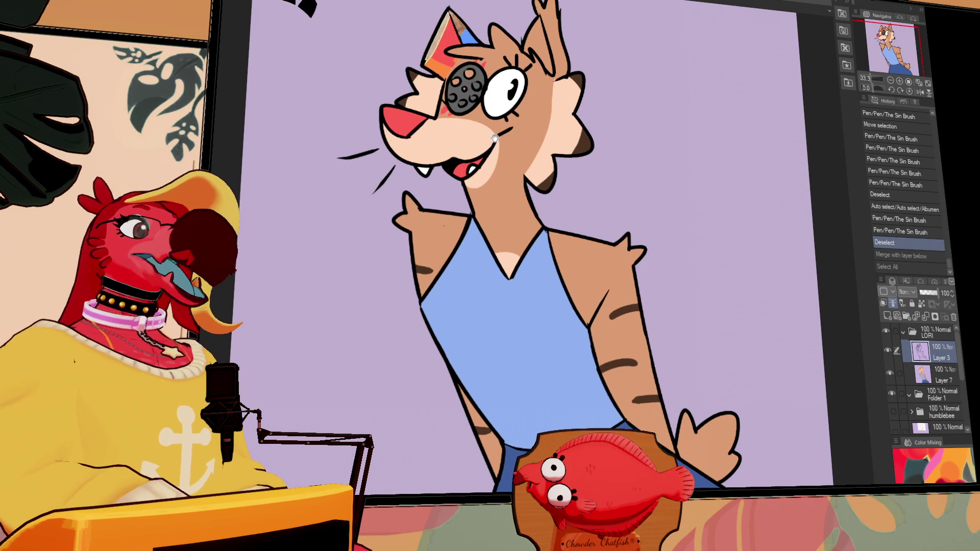
Step: On Layer 7, dab blue, light, orange and other coloured dots across the lens
left_click(479, 107)
key("ctrl+z")
key("alt+bracketleft")
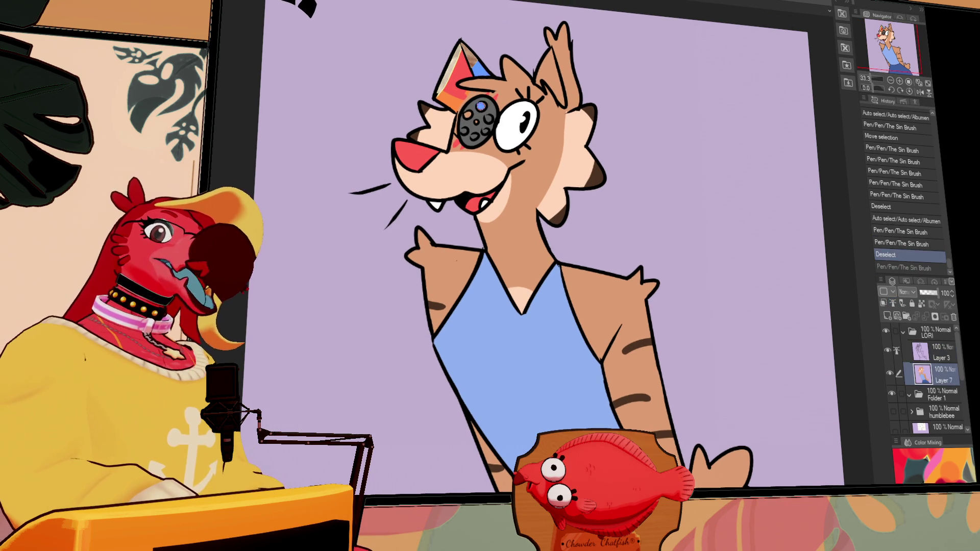
left_click(482, 106)
left_click(488, 118)
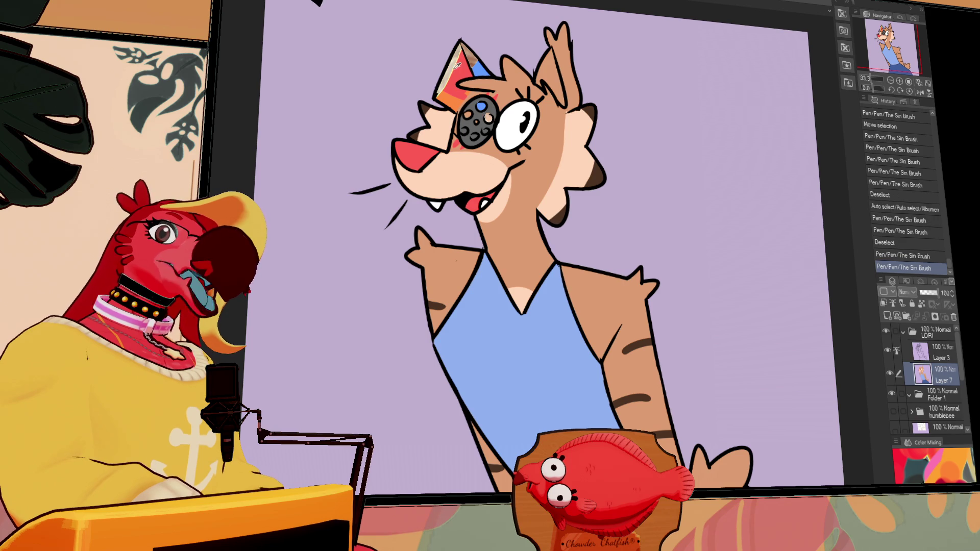
left_click(472, 114)
left_click(474, 136)
left_click(464, 130)
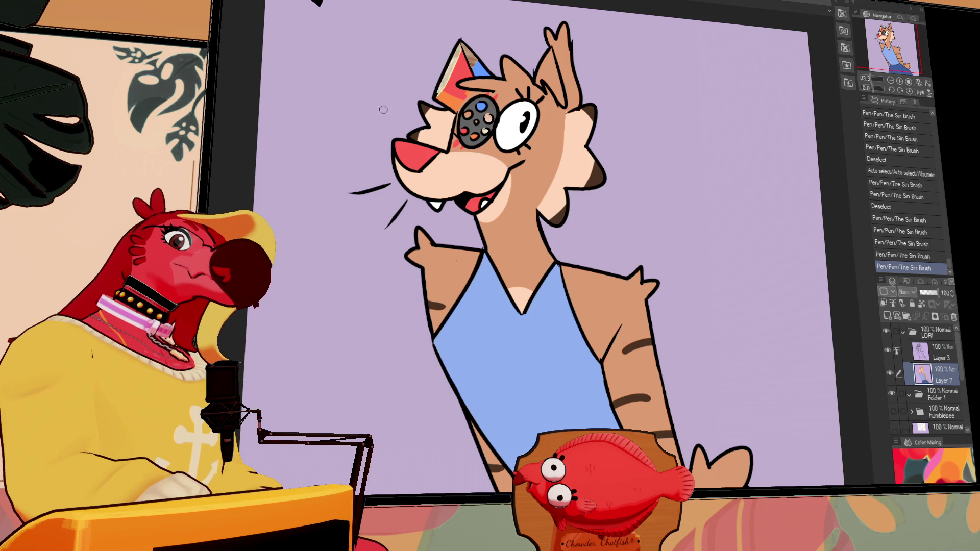
left_click(466, 116)
left_click(477, 118)
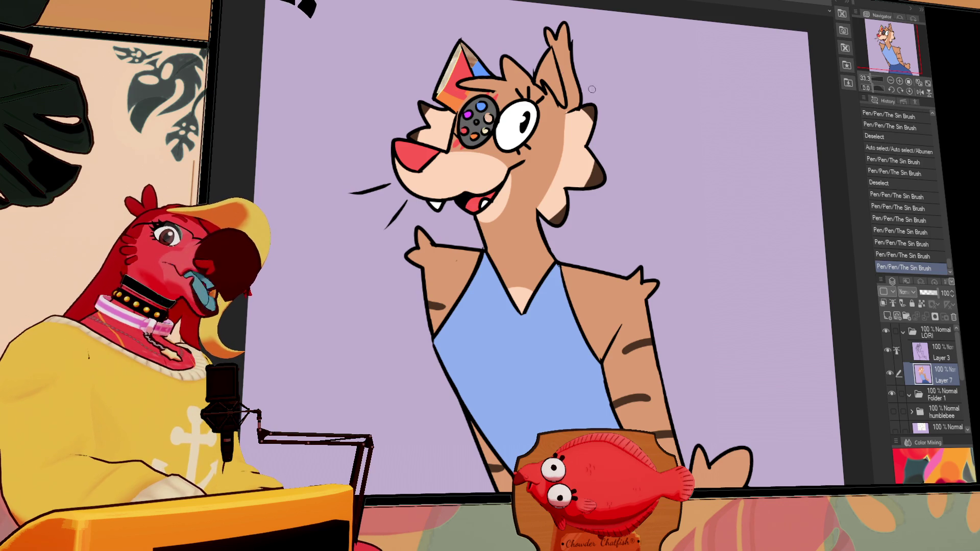
left_click(456, 127)
left_click(457, 122)
left_click(462, 114)
left_click(467, 105)
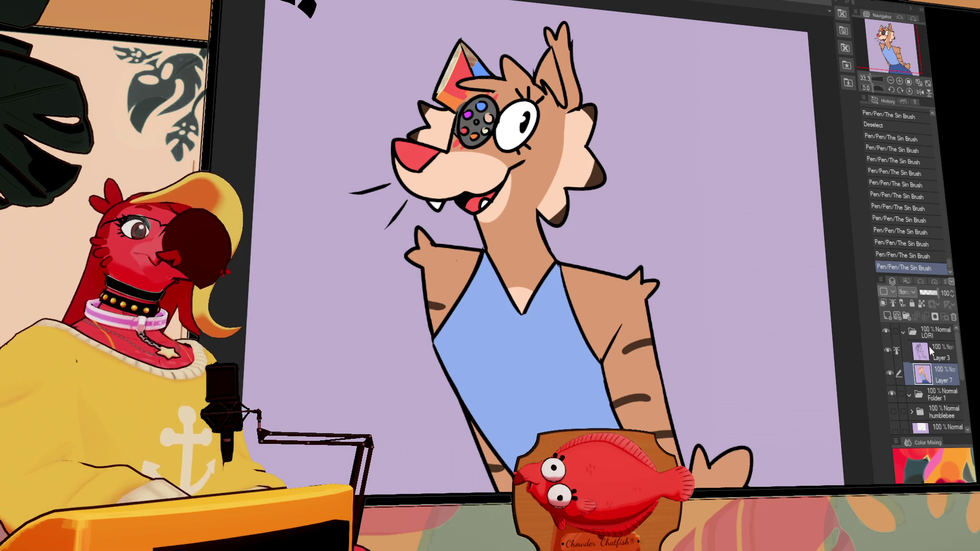
Step: Try merging Layer 3 down and selecting all, undo it, then paste the reference image
left_click(928, 346)
key("ctrl+e")
key("ctrl+a")
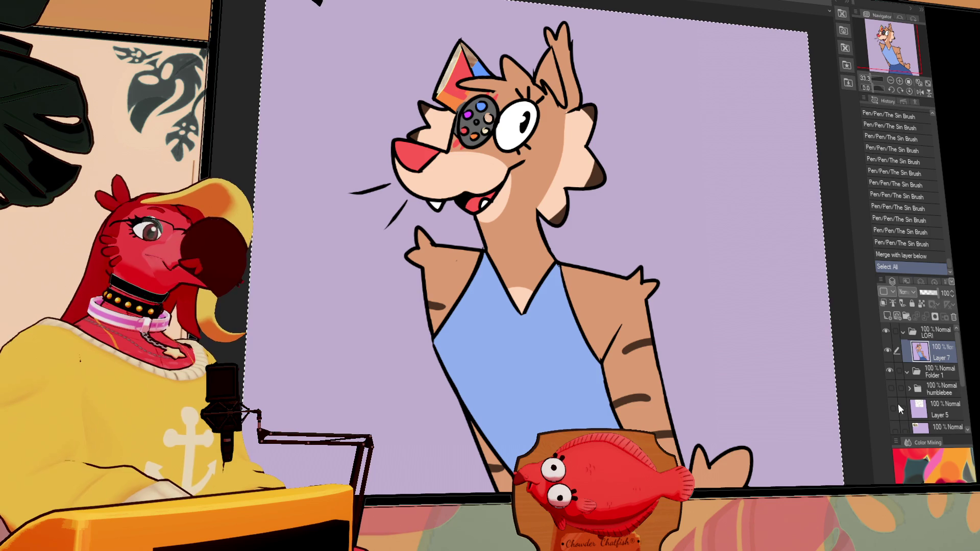
key("ctrl+z")
key("ctrl+z")
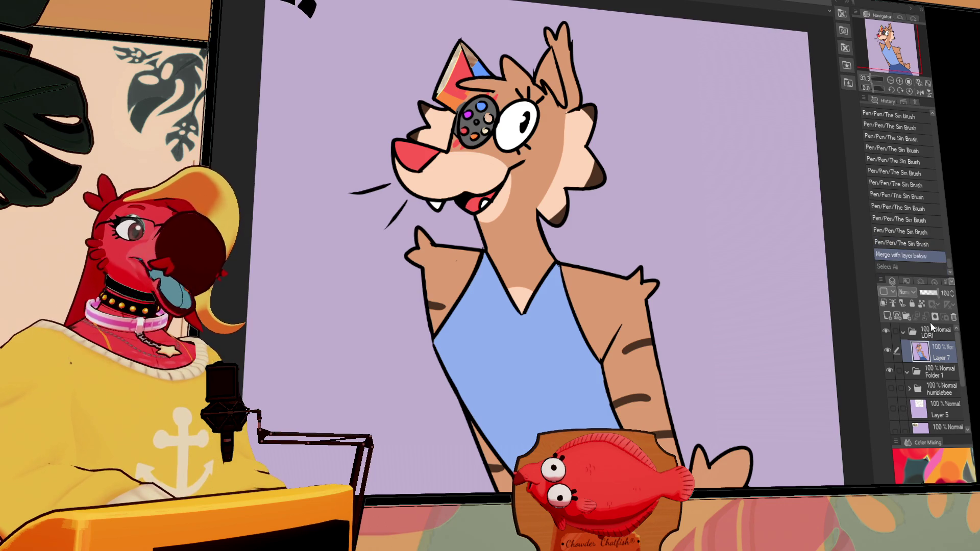
left_click_drag(799, 380, 796, 368)
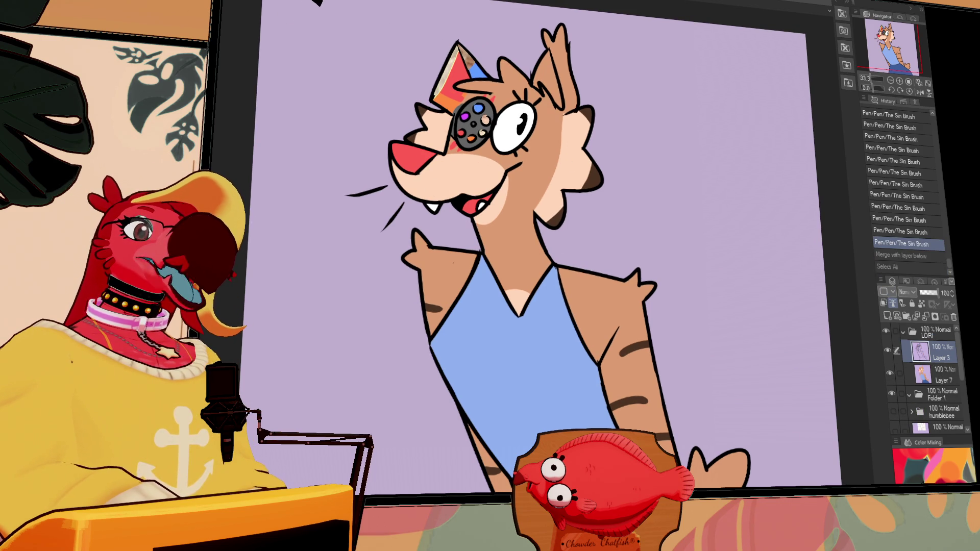
key("ctrl+v")
Step: Zoom and pan to bring the pasted reference character on Layer 8 fully into view
scroll(422, 109, "up", 5)
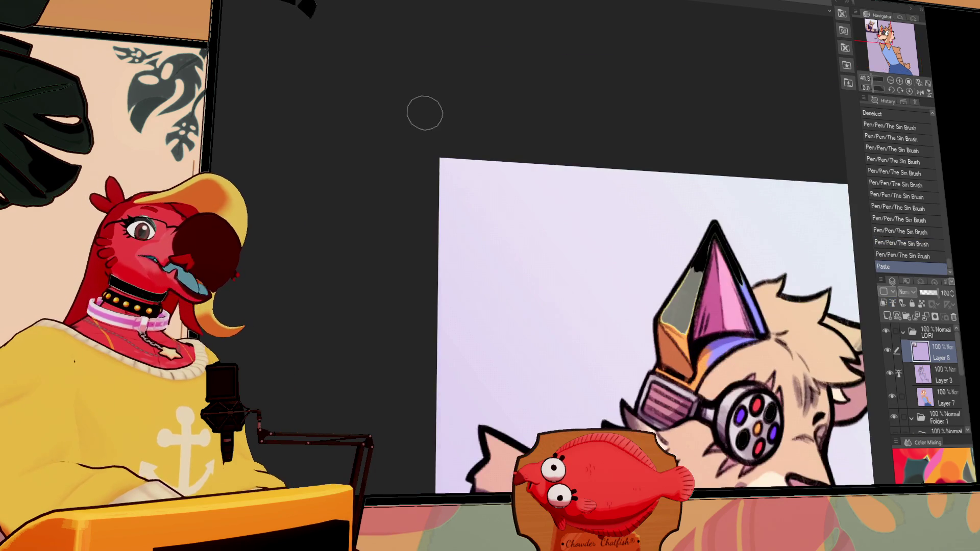
scroll(569, 285, "down", 2)
left_click_drag(569, 285, 411, 131)
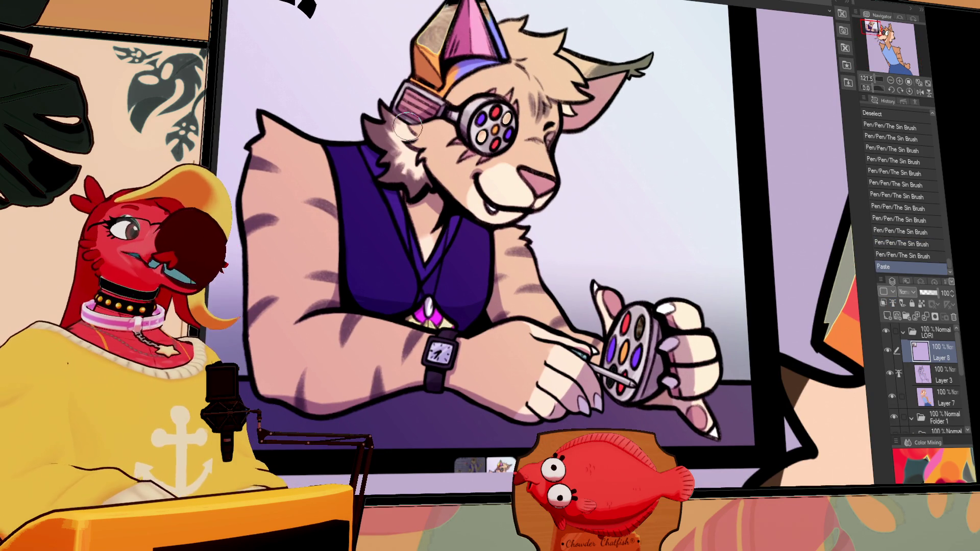
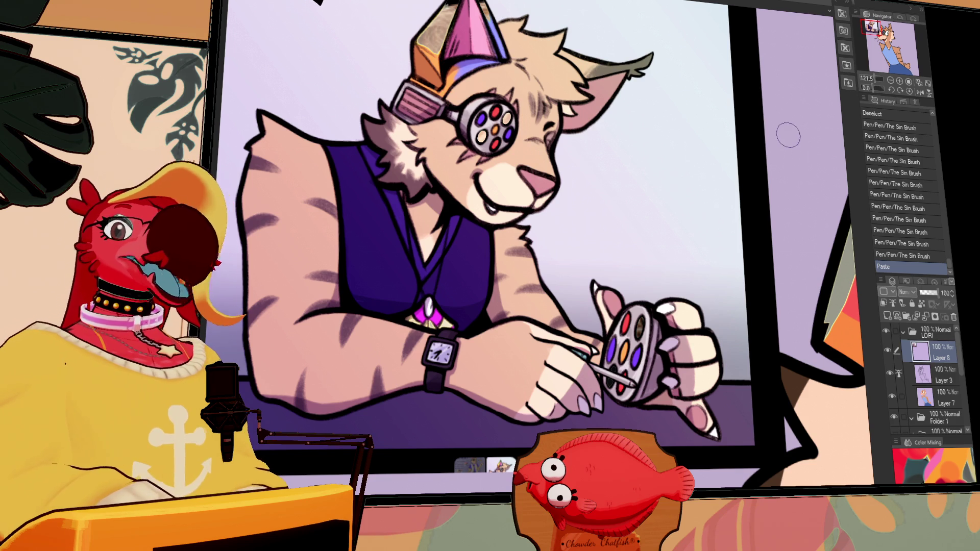
Step: Delete the layer holding the pasted drawing and zoom out to see the whole lynx
left_click(954, 317)
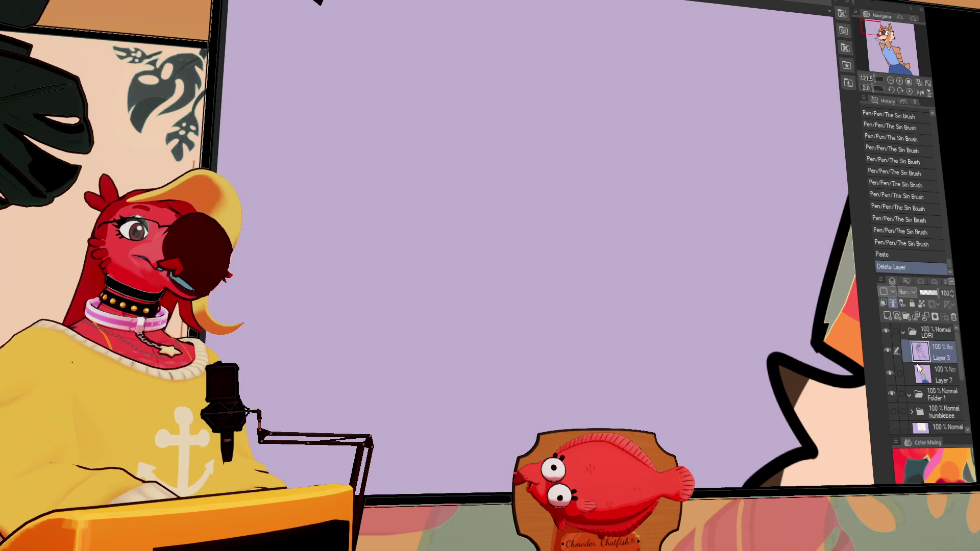
scroll(664, 229, "down", 3)
left_click_drag(774, 173, 559, 171)
scroll(418, 109, "down", 3)
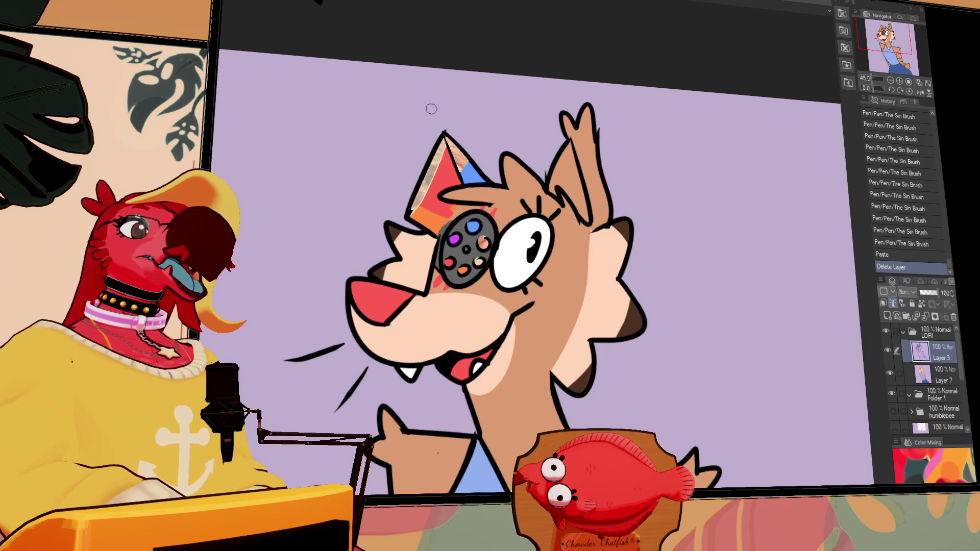
Step: Fill the lynx's right ear with red on the layer below
left_click(579, 188)
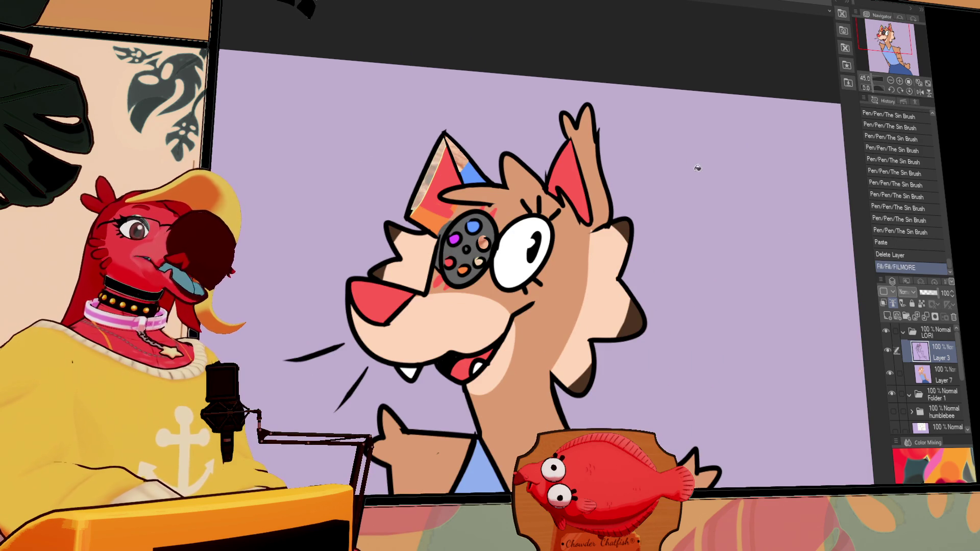
key("ctrl+z")
key("alt+bracketleft")
left_click(588, 186)
Step: Merge the lynx's two colour layers into one and collapse the LORI folder
left_click(938, 356)
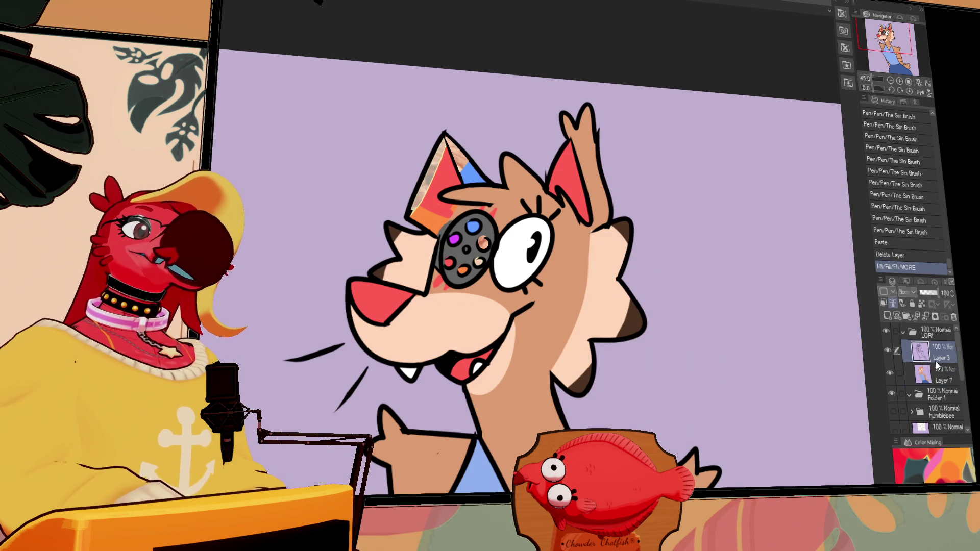
key("ctrl+e")
key("ctrl+a")
key("ctrl+z")
key("ctrl+z")
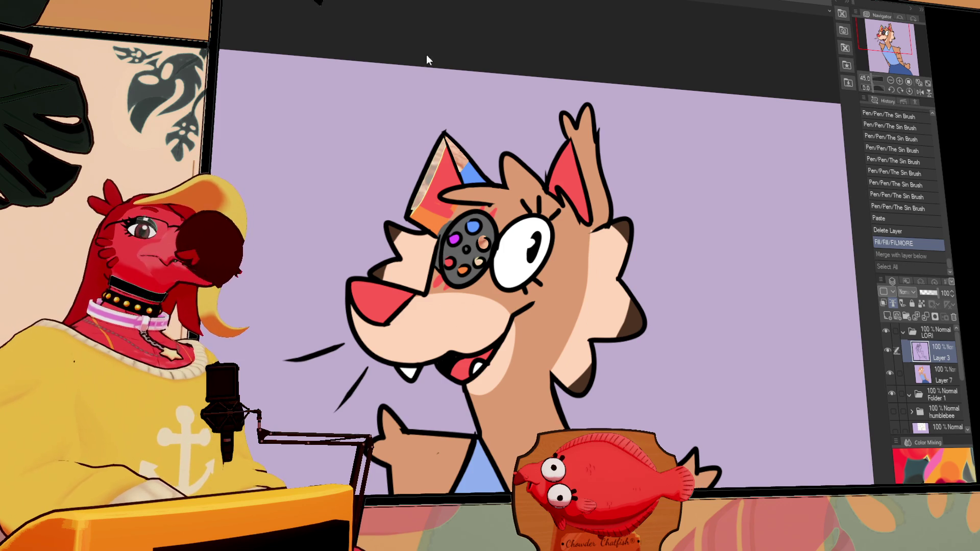
left_click(901, 332)
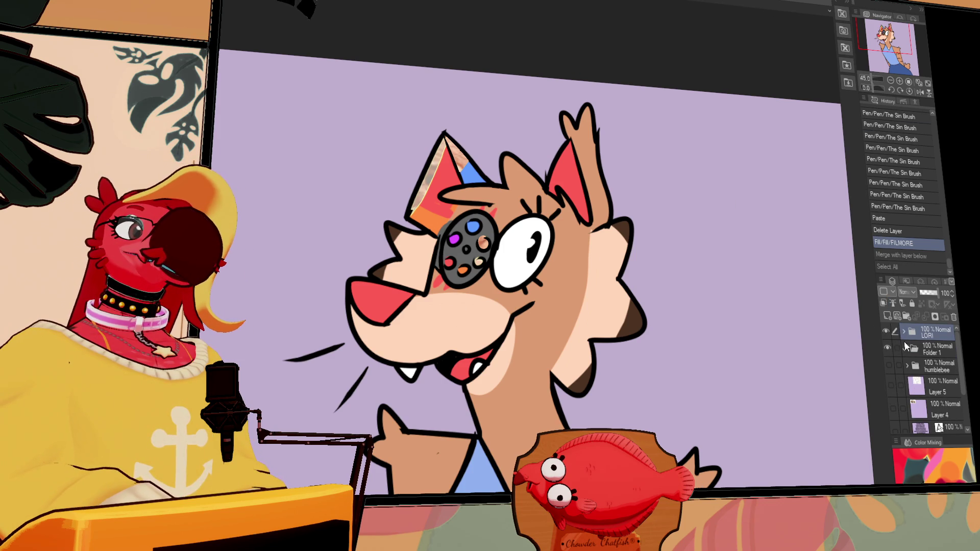
Step: Hide the lynx drawing, show the name list, and delete its top two names
left_click(887, 333)
left_click(896, 427)
left_click(380, 146)
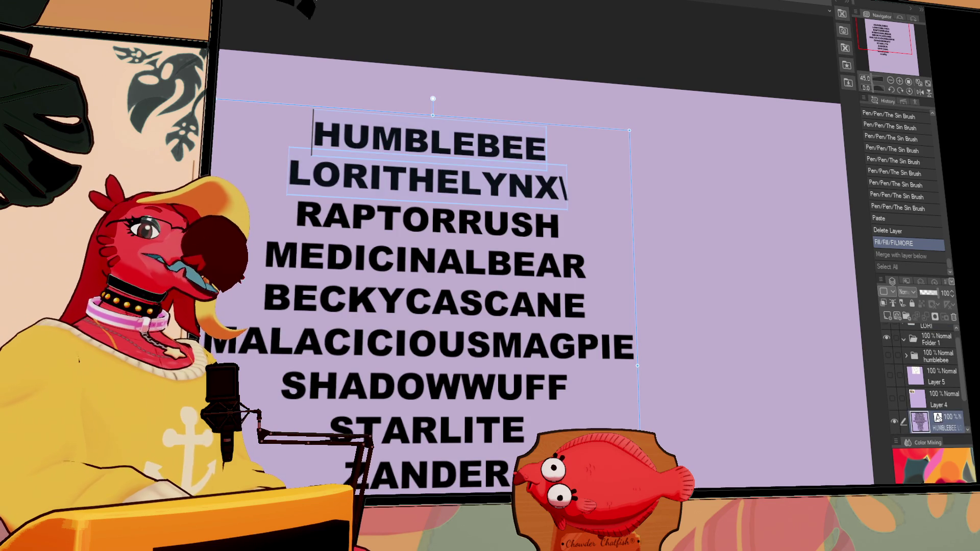
key("Delete")
key("Delete")
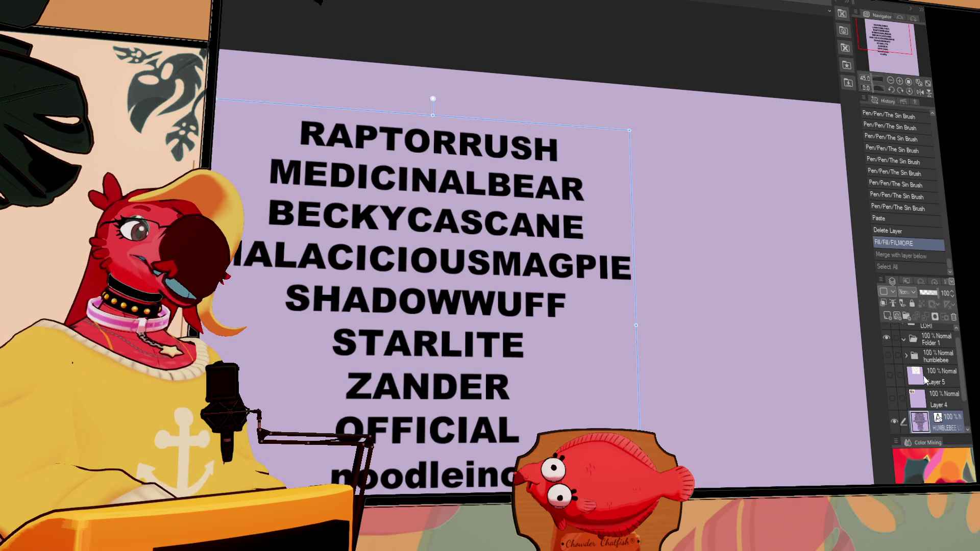
left_click(908, 358)
Step: Rename Folder 1 after the new top name, hide the list, and centre the blank canvas
left_click(927, 346)
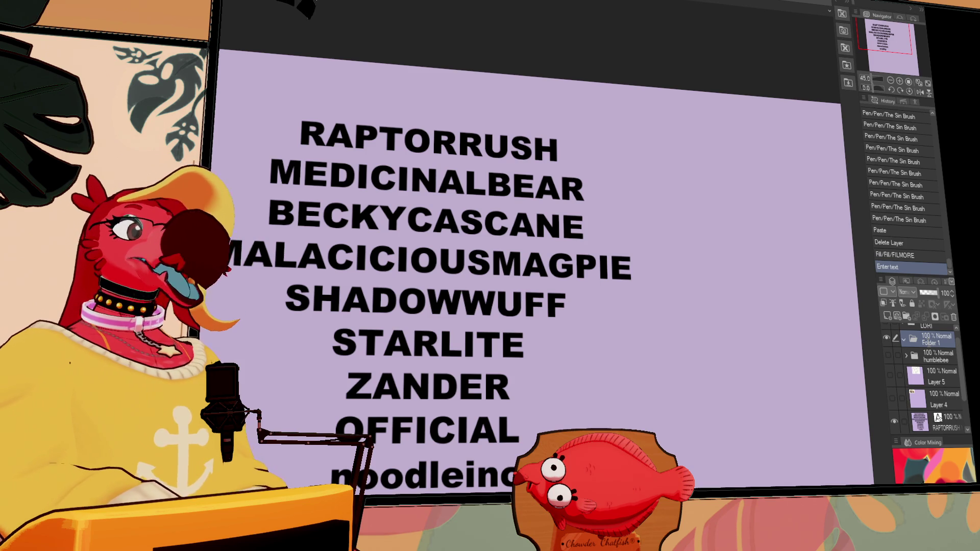
type("raptorrush")
key("Return")
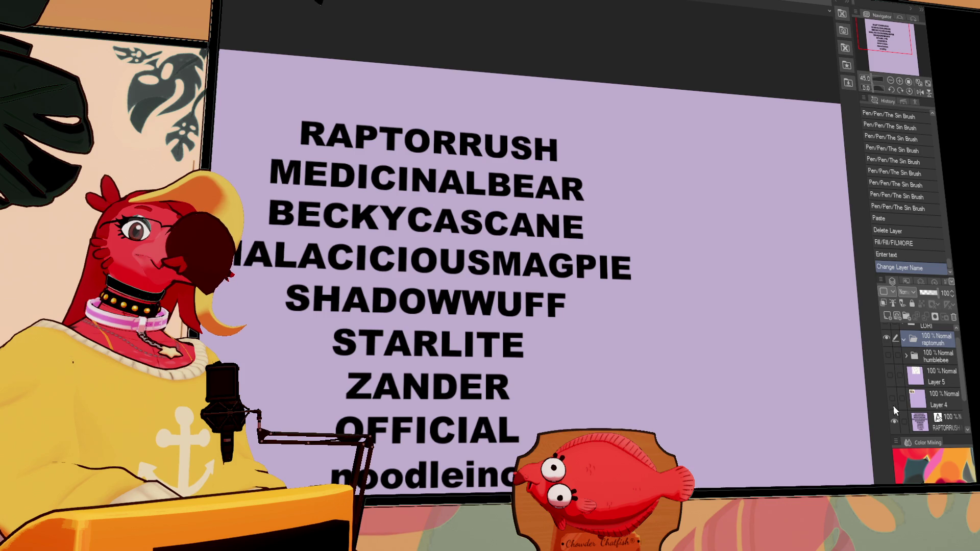
left_click(893, 421)
scroll(714, 306, "down", 1)
mouse_move(717, 308)
left_mouse_down()
mouse_move(569, 210)
mouse_move(617, 208)
mouse_move(570, 181)
left_mouse_up()
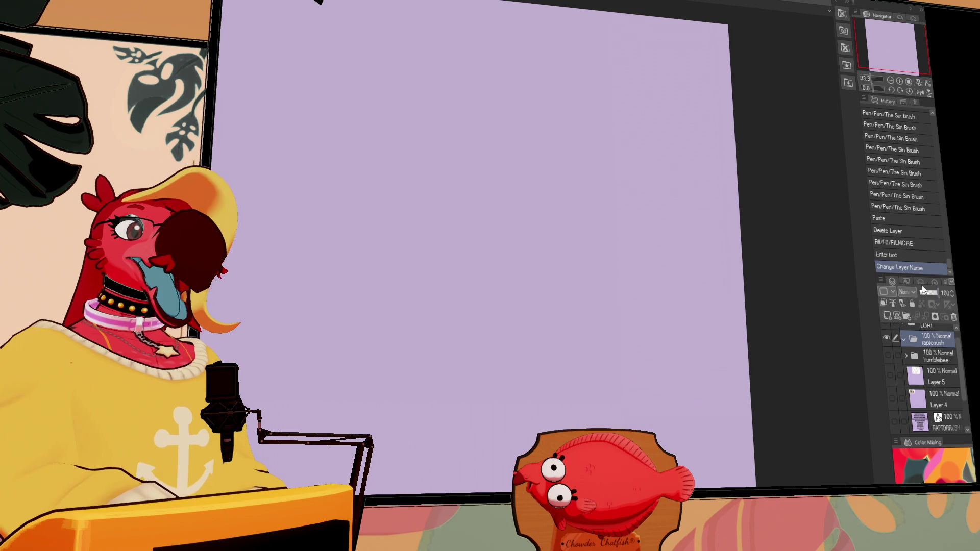
Step: On a new raster layer, draw the long skull arc across the top of the head
left_click(887, 317)
left_click_drag(510, 32, 505, 111)
key("ctrl+z")
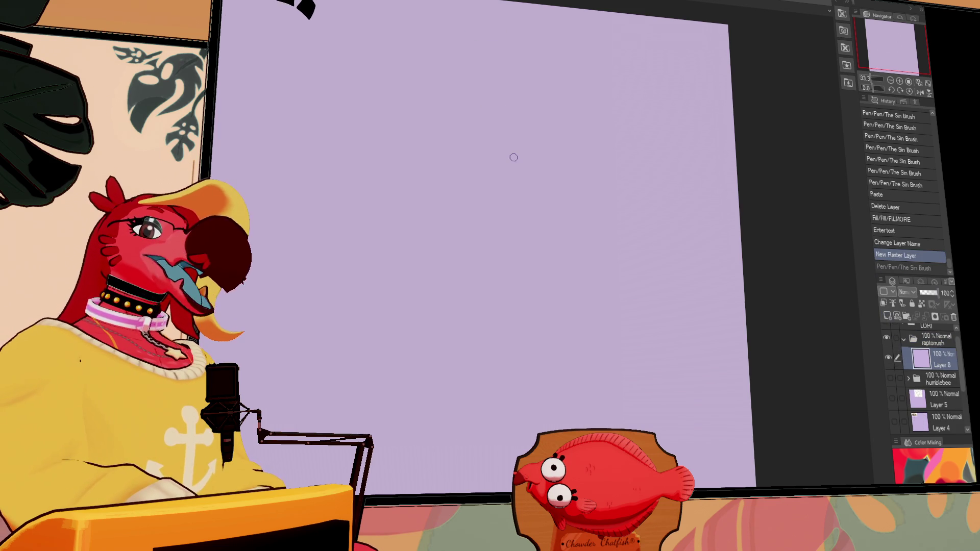
mouse_move(536, 33)
left_mouse_down()
mouse_move(477, 36)
mouse_move(571, 98)
left_mouse_up()
key("ctrl+z")
key("ctrl+z")
left_click_drag(361, 39, 586, 83)
key("ctrl+z")
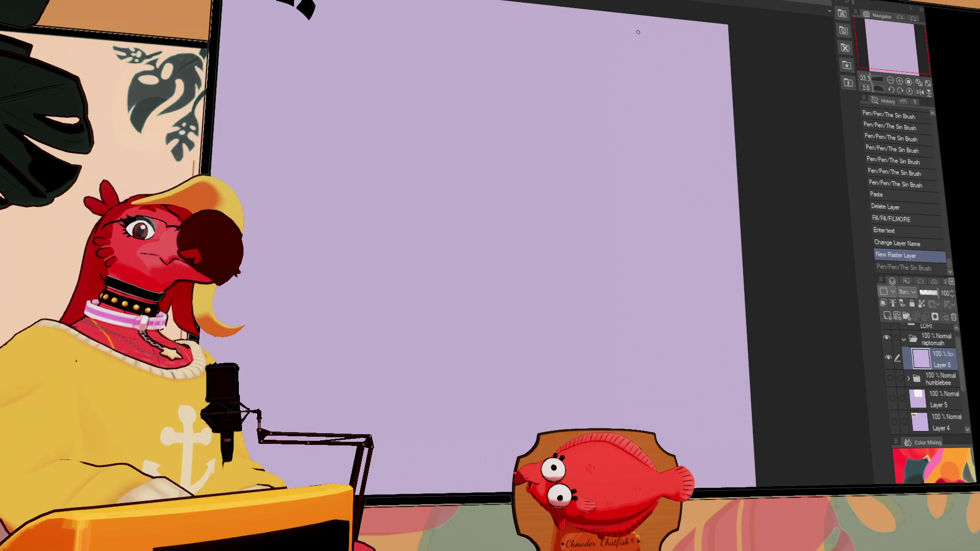
left_click_drag(367, 61, 523, 48)
key("ctrl+z")
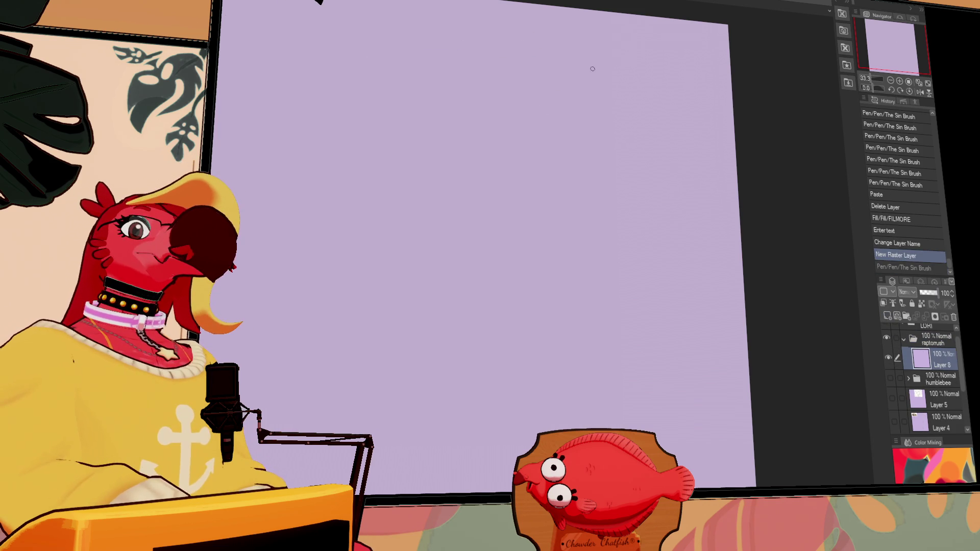
left_click_drag(590, 66, 284, 92)
key("ctrl+z")
mouse_move(590, 85)
left_mouse_down()
mouse_move(285, 77)
mouse_move(293, 91)
mouse_move(287, 64)
mouse_move(291, 111)
mouse_move(461, 119)
left_mouse_up()
Step: Draw the lower jaw line with a dip, closing the head's left side
key("ctrl+z")
left_click_drag(291, 114, 507, 129)
key("ctrl+z")
left_click_drag(380, 121, 545, 127)
key("ctrl+z")
left_click_drag(383, 123, 506, 122)
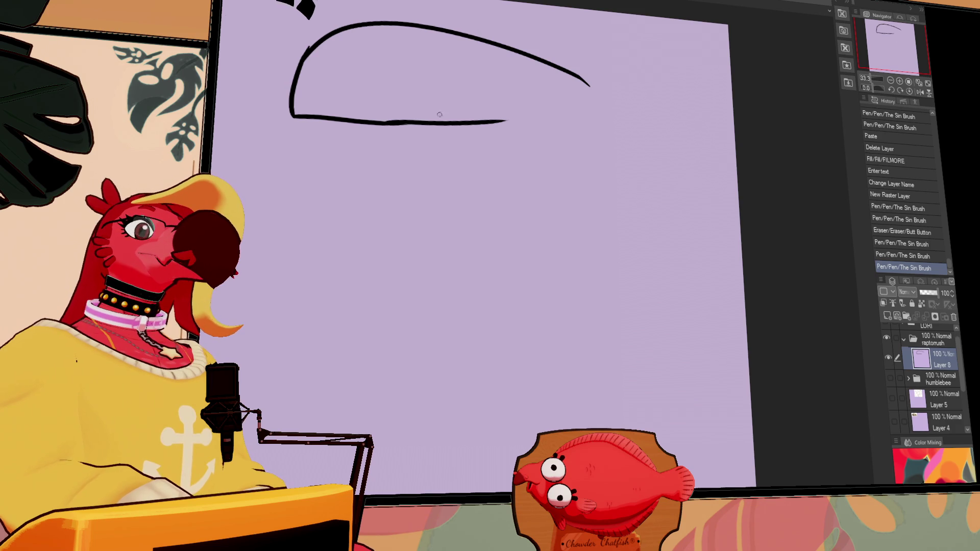
key("ctrl+z")
mouse_move(386, 122)
left_mouse_down()
mouse_move(476, 126)
mouse_move(559, 102)
left_mouse_up()
Step: Draw the back and front neck lines downward and a curved eye under the skull
mouse_move(455, 114)
left_mouse_down()
mouse_move(454, 197)
mouse_move(467, 244)
left_mouse_up()
key("ctrl+z")
key("ctrl+z")
left_click_drag(589, 84, 566, 301)
key("ctrl+z")
left_click_drag(589, 84, 566, 282)
key("ctrl+z")
mouse_move(580, 72)
left_mouse_down()
mouse_move(589, 86)
mouse_move(584, 219)
left_mouse_up()
left_click_drag(447, 112, 476, 272)
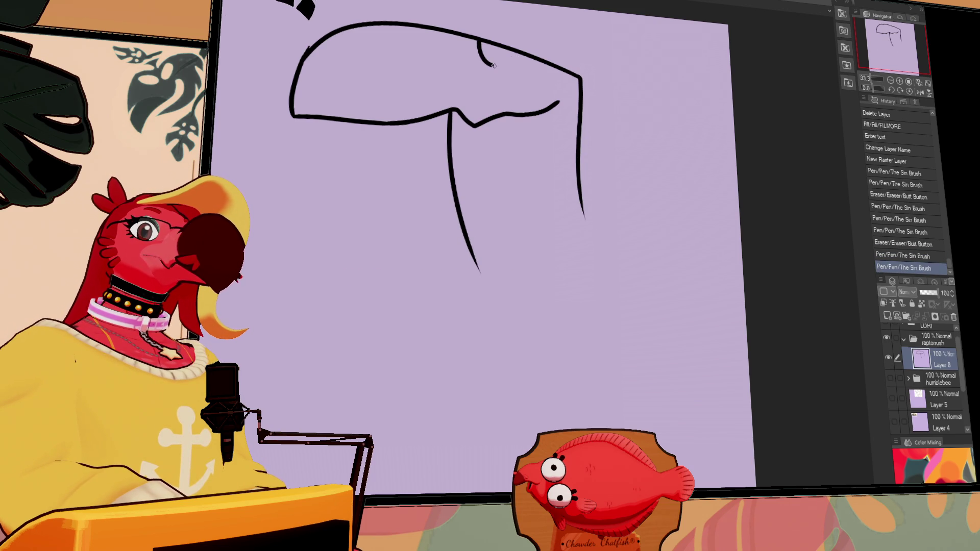
left_click_drag(482, 57, 515, 53)
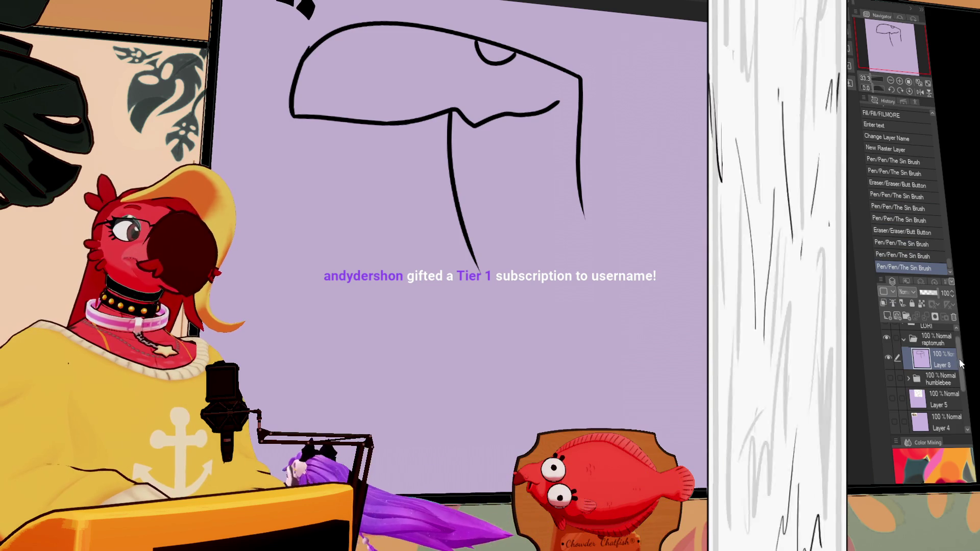
Step: Remove the stray letter from a name, add the newest gifter's name on a new bottom line, then hide the list
scroll(958, 363, "down", 1)
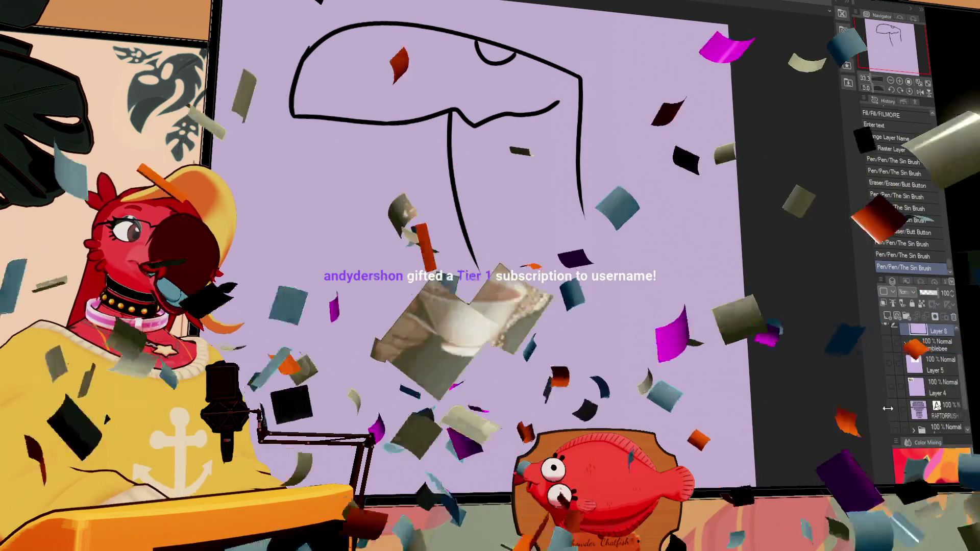
left_click(892, 409)
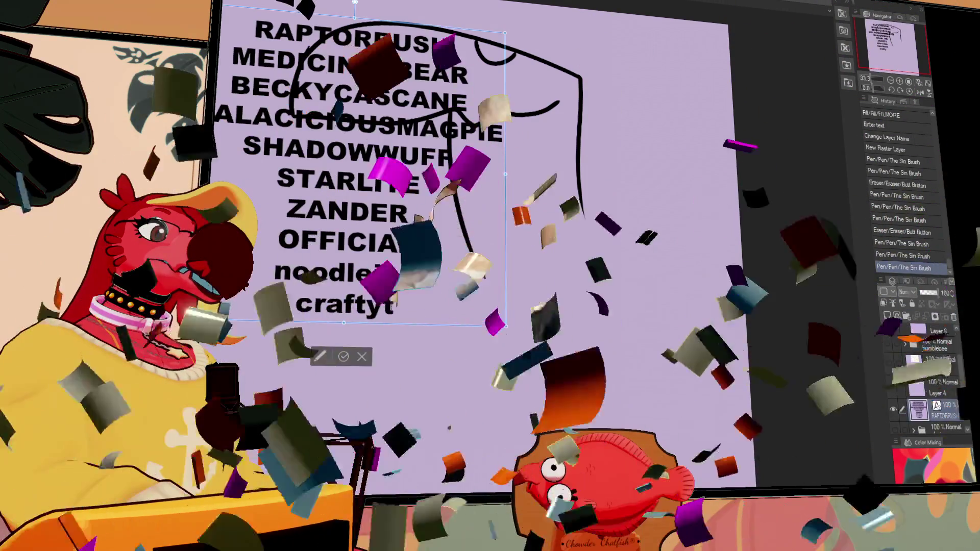
key("BackSpace")
key("Return")
type("andydershon")
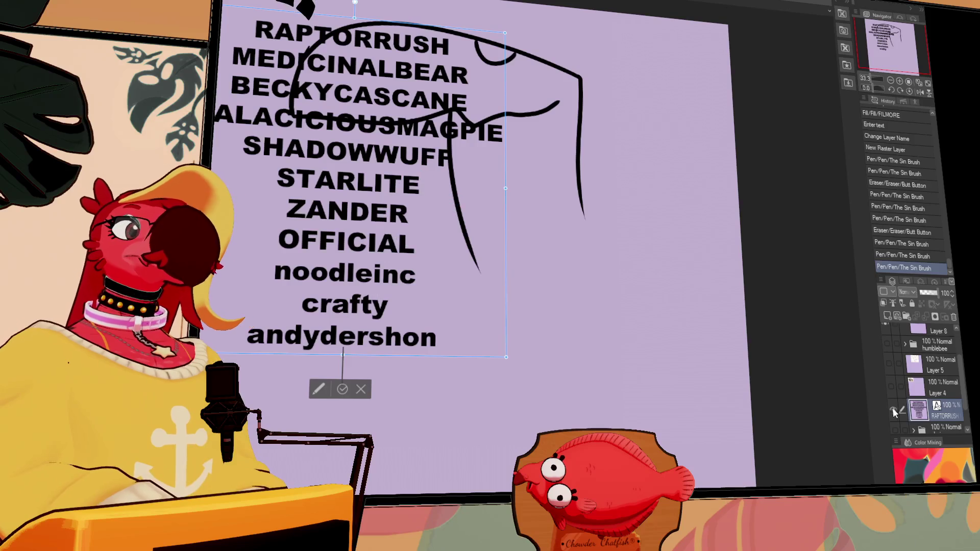
left_click(894, 411)
left_click(893, 409)
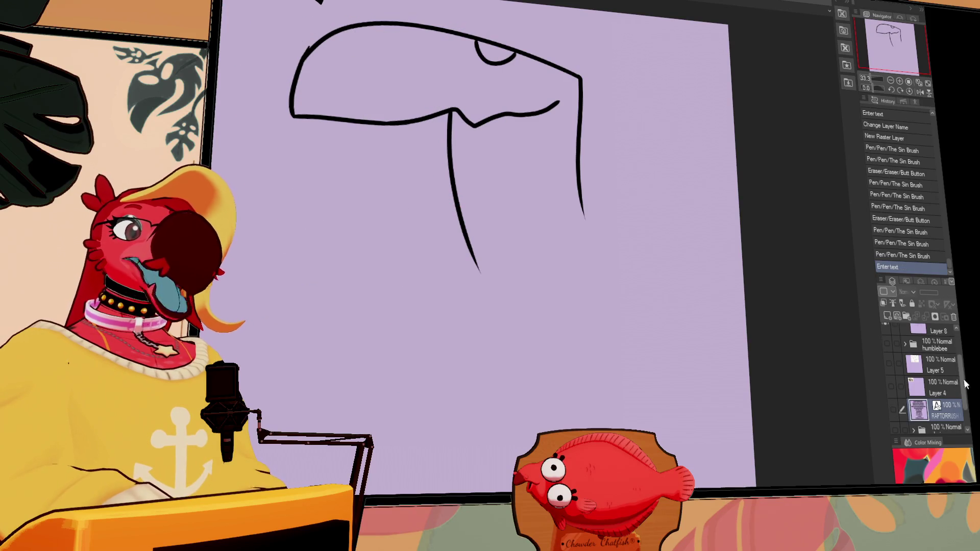
scroll(964, 384, "up", 2)
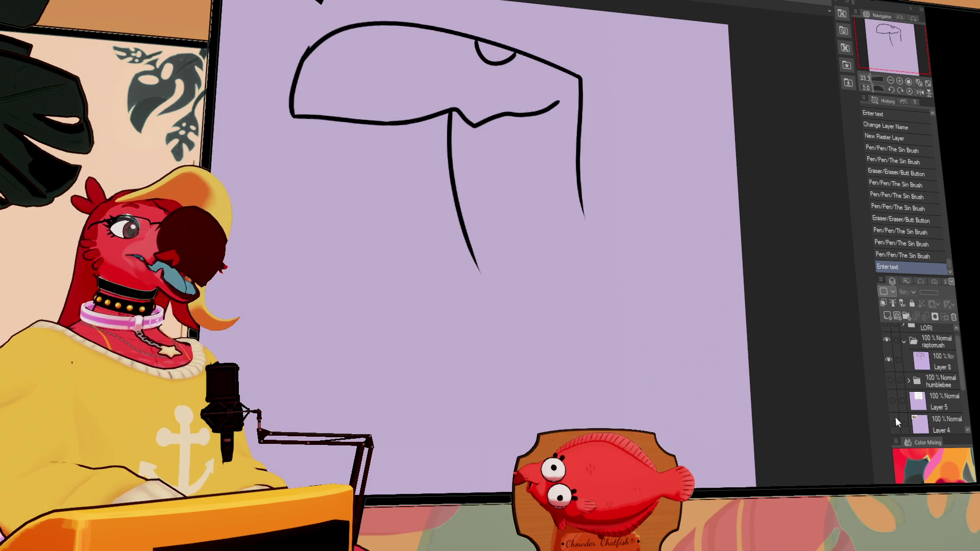
Step: On the raptor sketch layer, undo the second eye bump and erase the first
left_click(942, 363)
left_click_drag(651, 188, 746, 214)
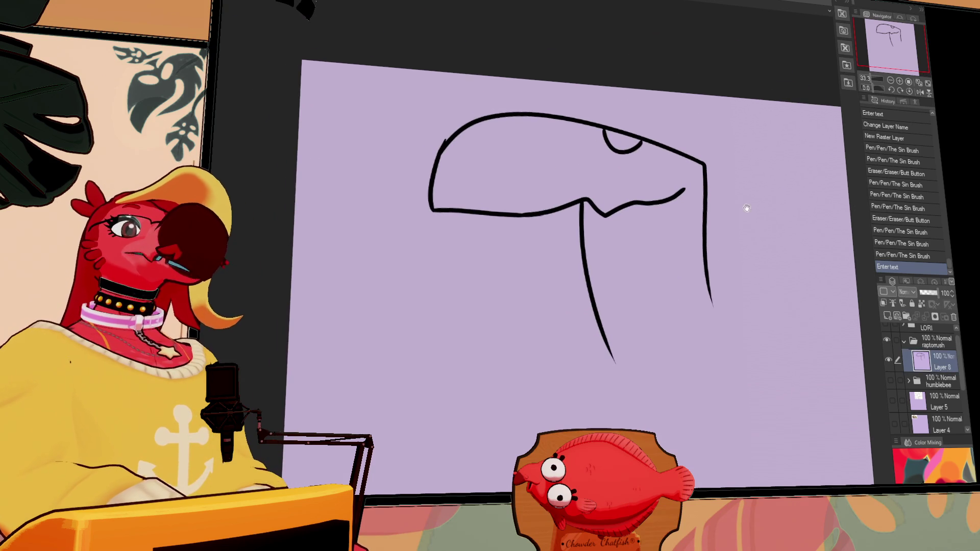
left_click(640, 143)
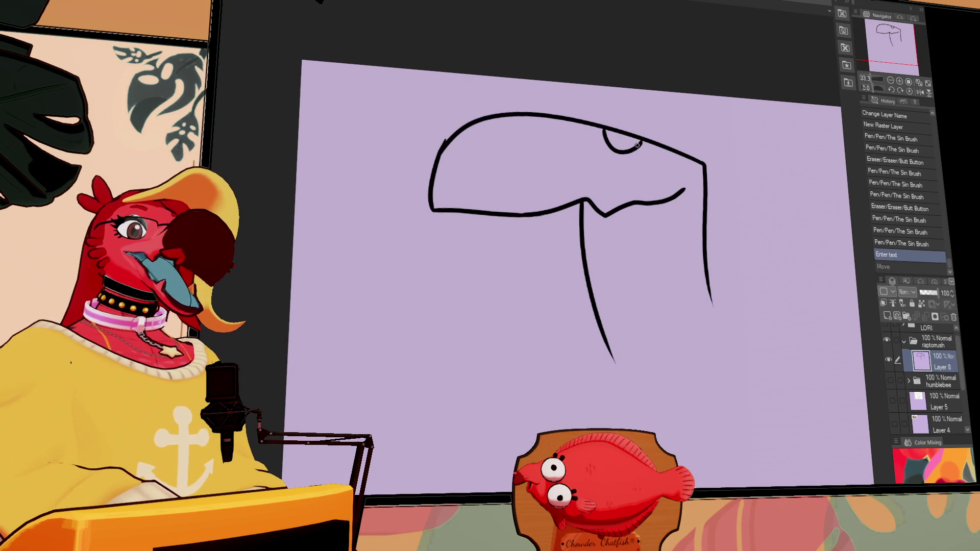
left_click_drag(642, 146, 674, 153)
key("ctrl+z")
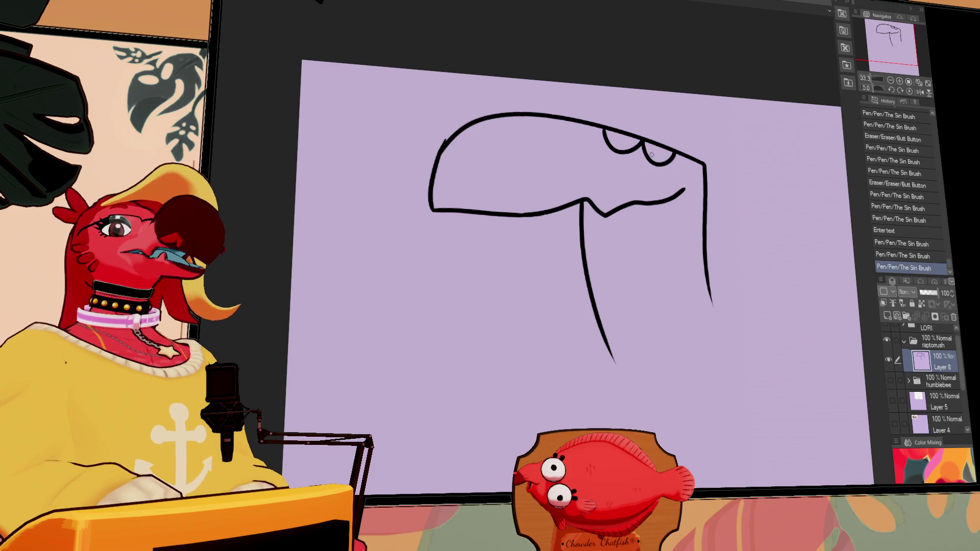
key("ctrl+z")
key("e")
left_click_drag(603, 137, 633, 150)
mouse_move(612, 145)
left_mouse_down()
mouse_move(656, 153)
mouse_move(609, 138)
left_mouse_up()
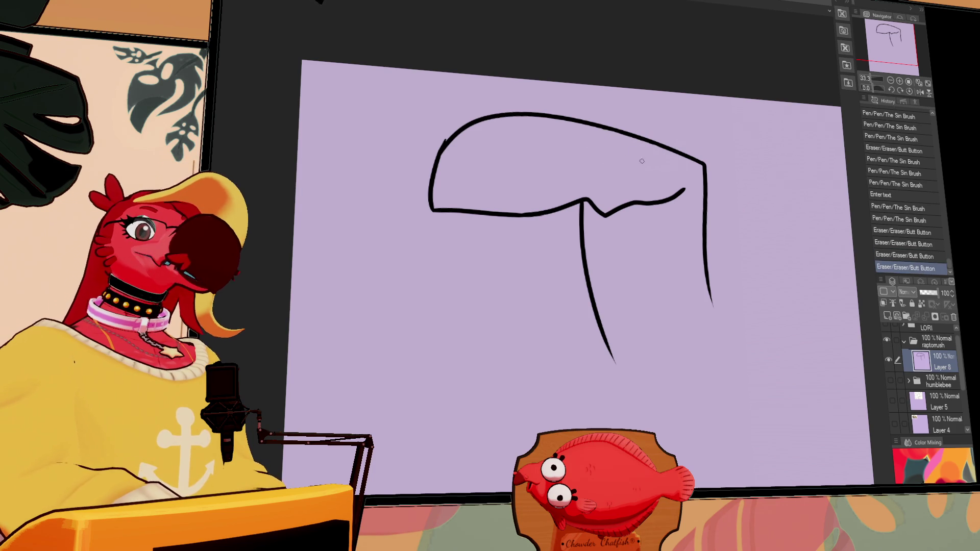
Step: Redraw U-shaped eye arcs and add a curved brow stroke and small eye mark
left_click_drag(614, 132, 656, 146)
left_click_drag(662, 148, 664, 149)
key("ctrl+z")
mouse_move(613, 131)
left_mouse_down()
mouse_move(662, 148)
mouse_move(658, 169)
mouse_move(664, 156)
mouse_move(704, 170)
mouse_move(676, 179)
mouse_move(705, 169)
left_mouse_up()
key("ctrl+z")
key("ctrl+z")
key("ctrl+z")
key("ctrl+z")
key("ctrl+z")
key("e")
left_click_drag(684, 200, 702, 194)
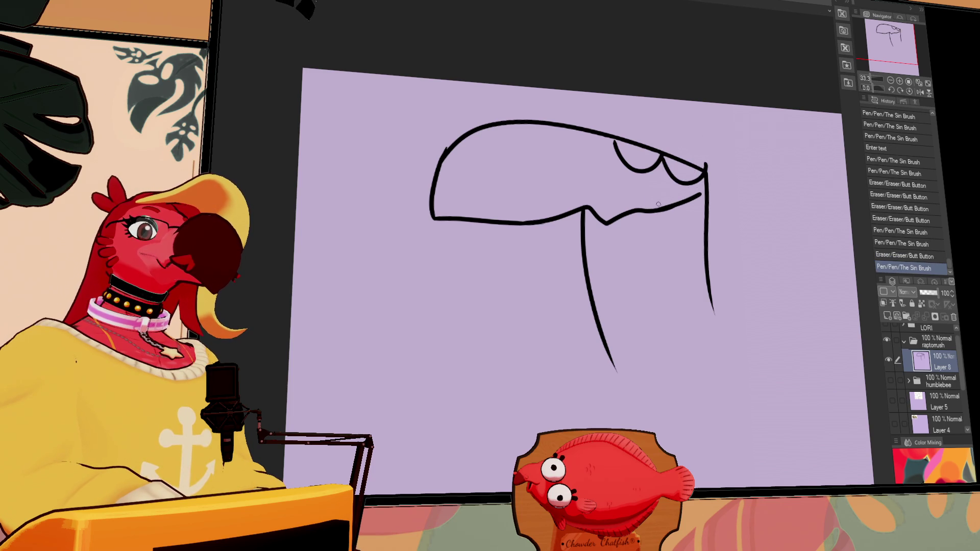
left_click_drag(634, 170, 657, 165)
left_click_drag(527, 176, 553, 152)
left_click_drag(481, 153, 487, 175)
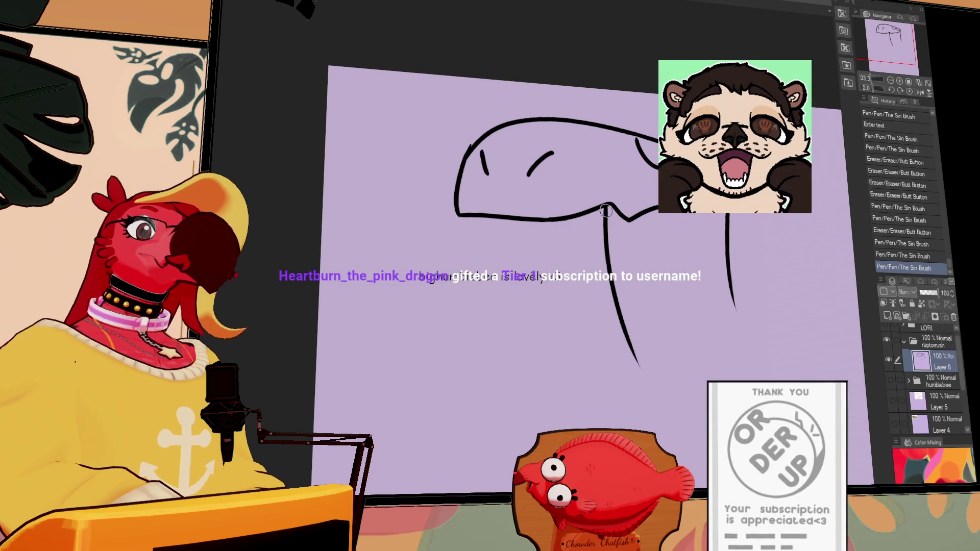
left_click_drag(605, 212, 606, 231)
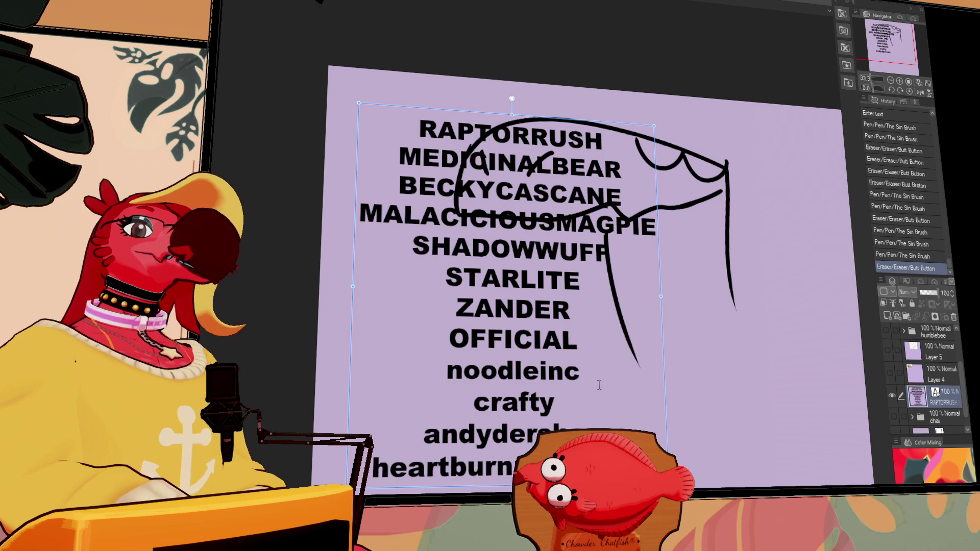
Step: Hide the supporter name list and fill in the eye's pupil on Layer 8 in raptorrush
left_click(892, 395)
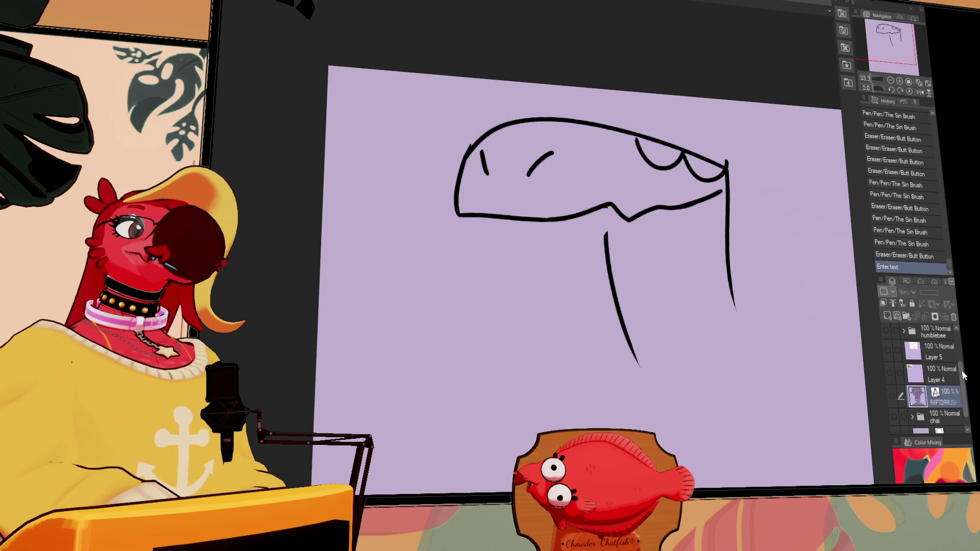
scroll(963, 375, "up", 3)
left_click(923, 369)
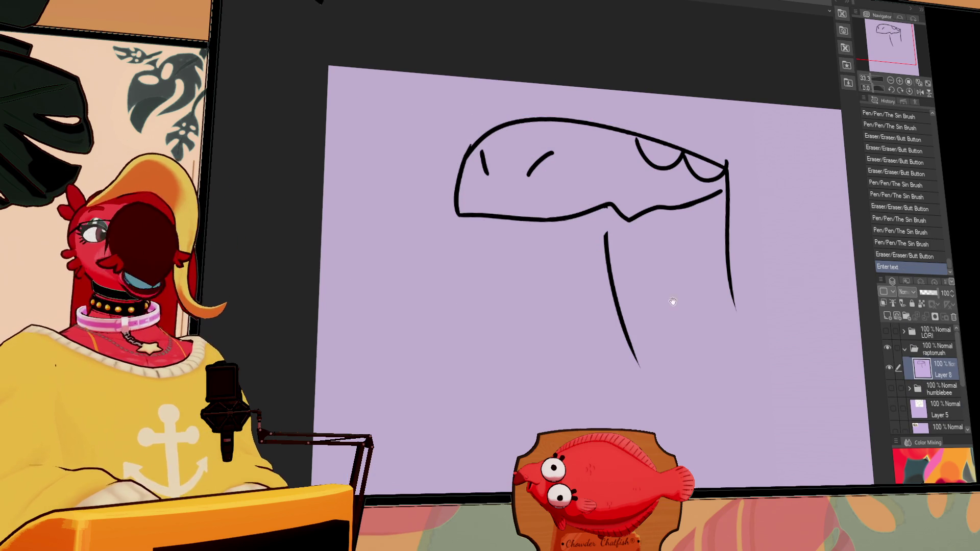
left_click_drag(671, 303, 656, 267)
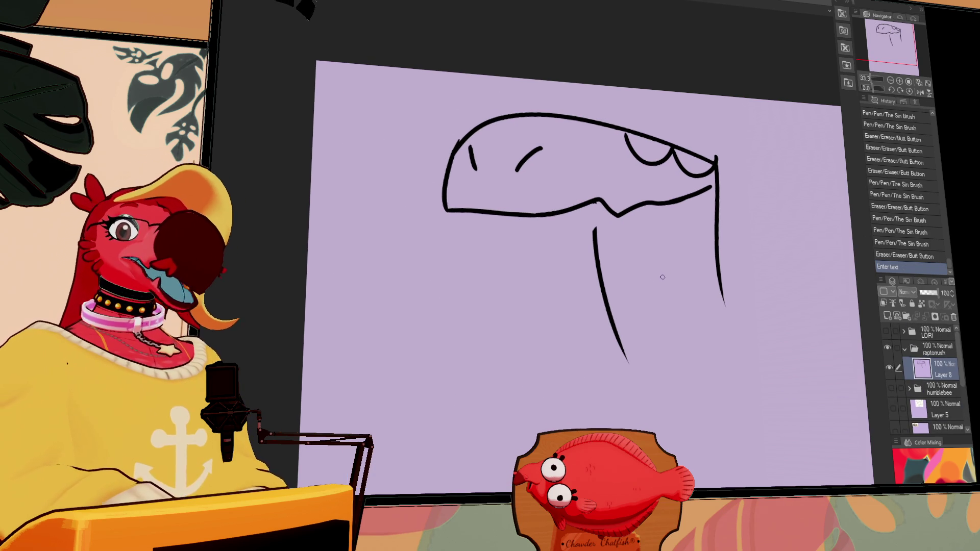
left_click_drag(737, 214, 733, 213)
left_click_drag(697, 177, 700, 182)
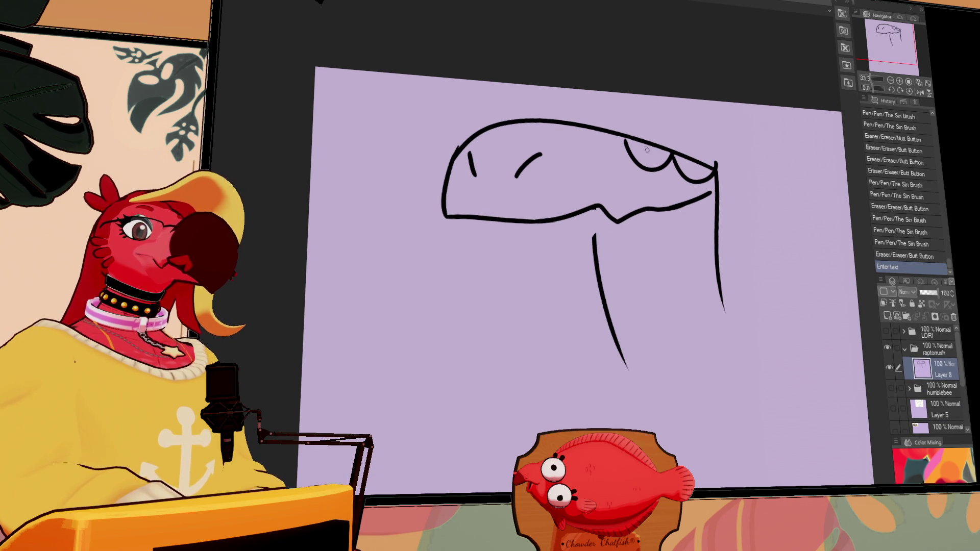
mouse_move(647, 160)
left_mouse_down()
mouse_move(693, 175)
mouse_move(649, 160)
left_mouse_up()
Step: Draw a looping curve behind the head ending in a pointed hook
mouse_move(716, 161)
left_mouse_down()
mouse_move(780, 196)
mouse_move(802, 254)
mouse_move(833, 200)
left_mouse_up()
left_click_drag(775, 185, 779, 196)
left_click_drag(750, 263, 824, 276)
key("ctrl+z")
left_click_drag(755, 265, 832, 211)
key("ctrl+z")
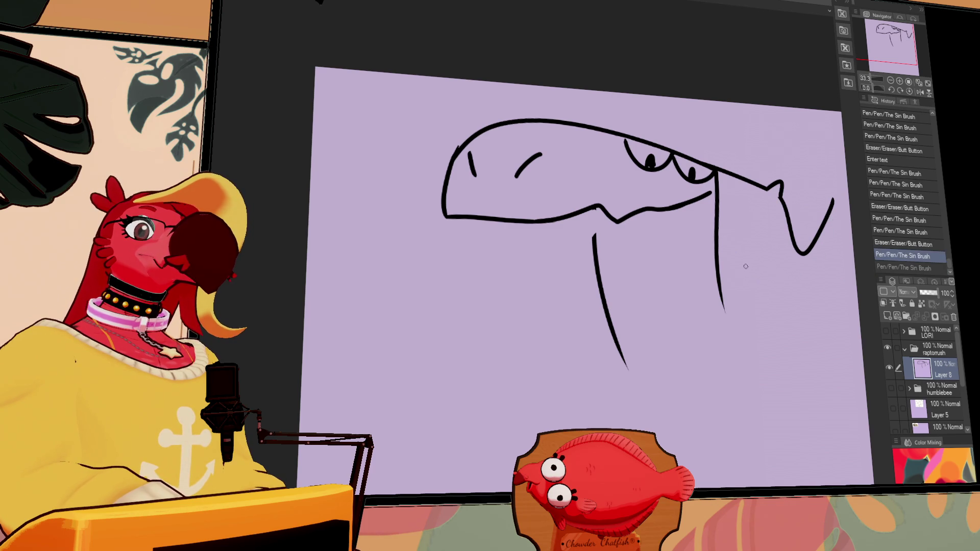
left_click_drag(721, 230, 831, 203)
mouse_move(801, 240)
left_mouse_down()
mouse_move(812, 250)
mouse_move(818, 208)
left_mouse_up()
left_click_drag(818, 208, 832, 255)
left_click_drag(831, 202, 834, 215)
left_click_drag(721, 184, 658, 175)
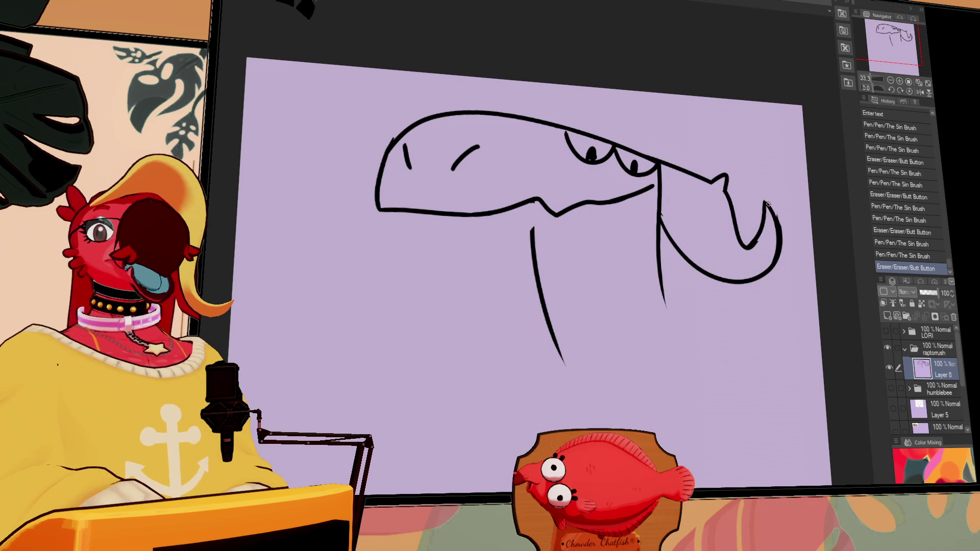
Step: Touch up the jaw joint and draw the neck line down from the jaw
left_click_drag(670, 198, 669, 201)
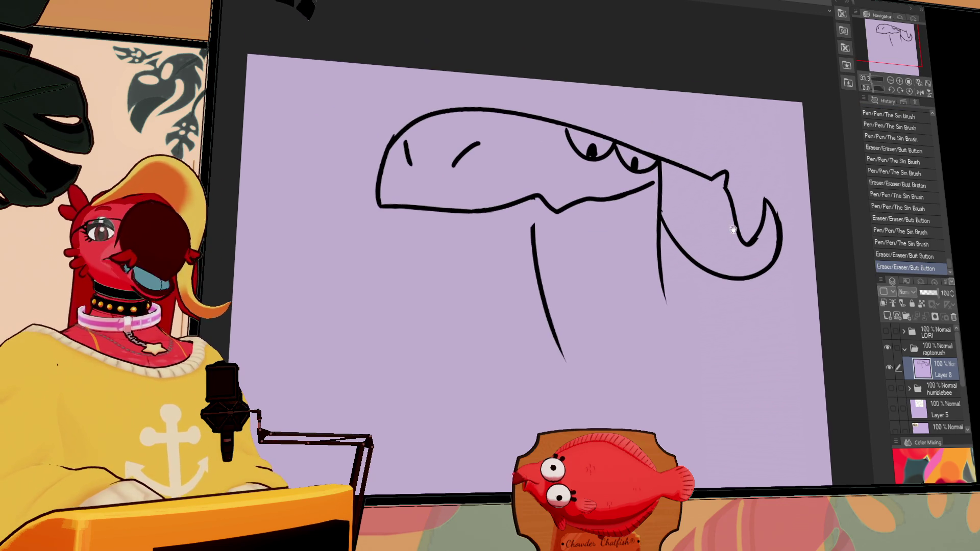
left_click_drag(661, 209, 660, 212)
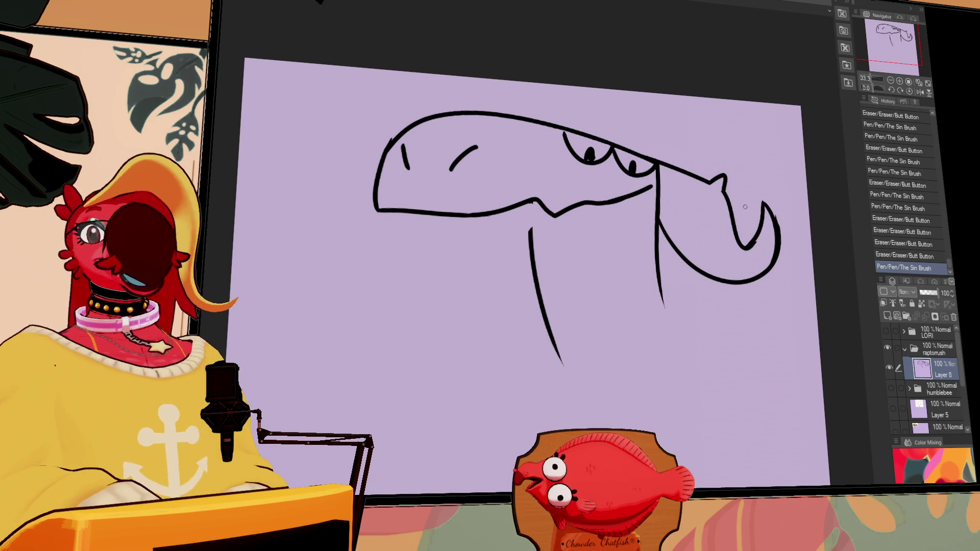
key("ctrl+z")
left_click_drag(407, 211, 530, 268)
key("ctrl+z")
left_click_drag(405, 211, 541, 311)
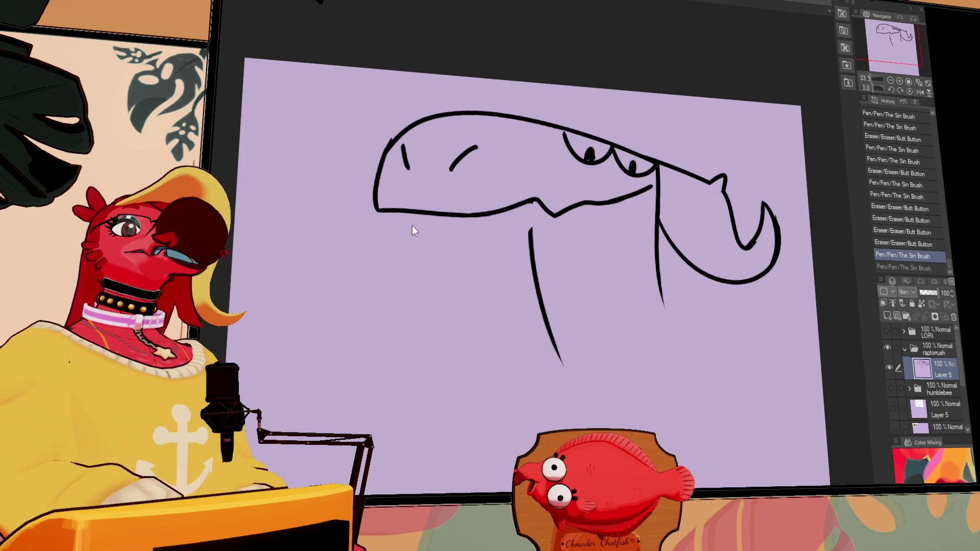
key("ctrl+z")
mouse_move(416, 213)
left_mouse_down()
mouse_move(551, 306)
mouse_move(530, 250)
mouse_move(546, 296)
left_mouse_up()
Step: Rework the front neck line, firm up the cheek stroke, and extend the back neck line
mouse_move(535, 265)
left_mouse_down()
mouse_move(551, 311)
mouse_move(543, 306)
left_mouse_up()
mouse_move(525, 262)
left_mouse_down()
mouse_move(546, 288)
mouse_move(533, 286)
left_mouse_up()
left_click_drag(528, 268, 553, 344)
left_click_drag(546, 306, 558, 350)
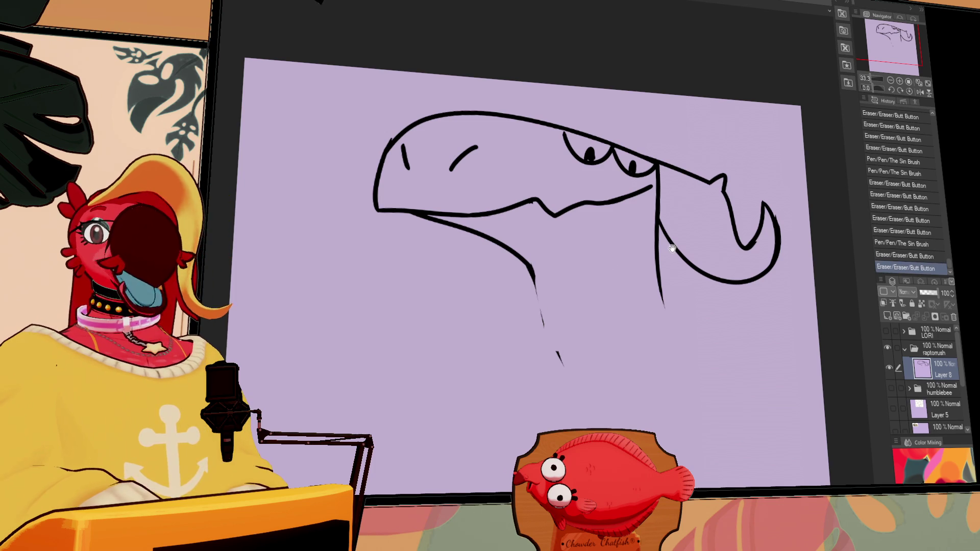
left_click_drag(536, 268, 570, 356)
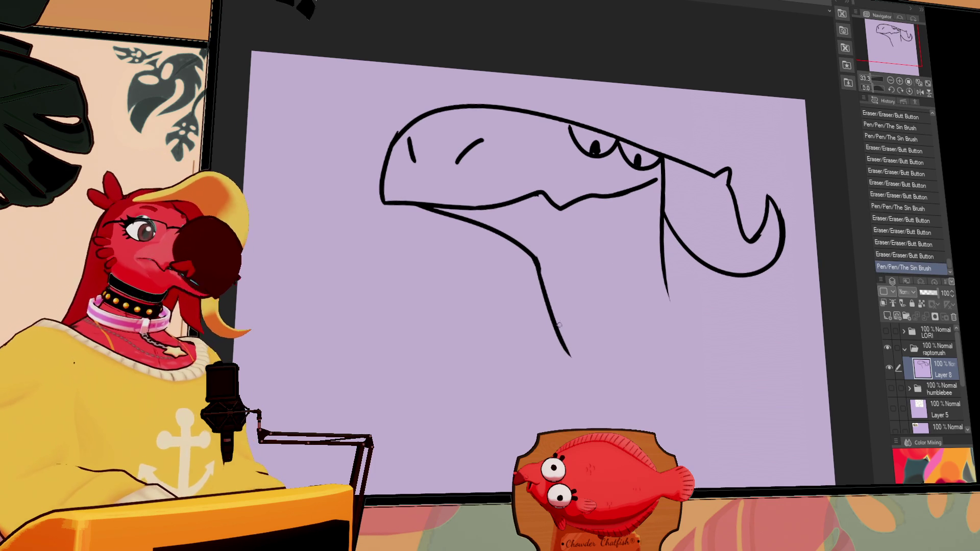
left_click_drag(713, 235, 715, 236)
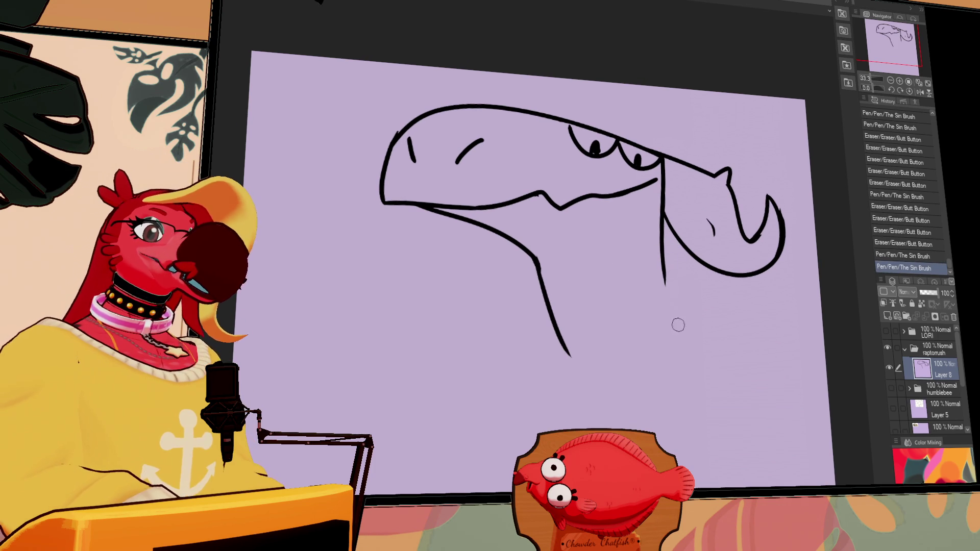
left_click_drag(662, 265, 678, 340)
left_click_drag(559, 328, 564, 342)
key("ctrl+z")
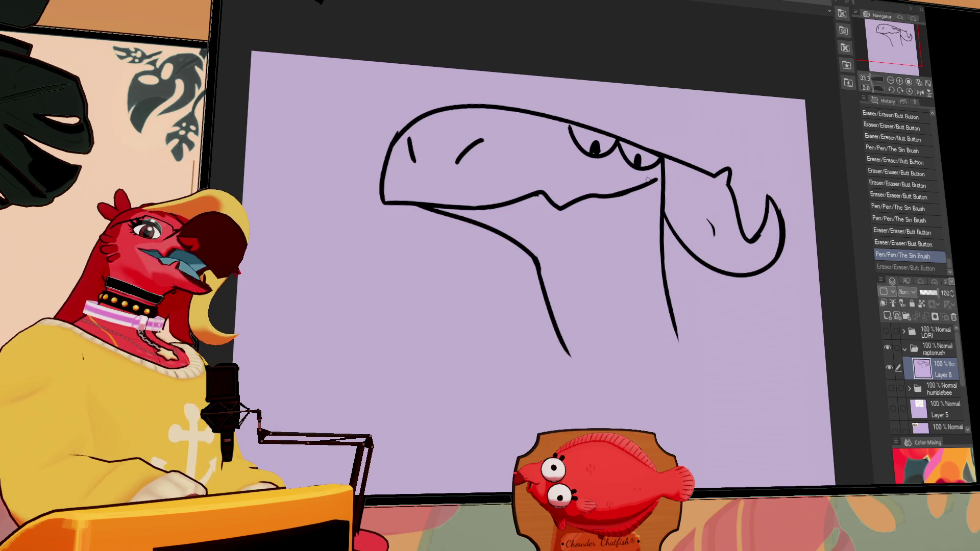
key("ctrl+z")
Step: Redo the eye pupils, dotting a dark pupil into both eye sockets
left_click_drag(571, 130, 663, 156)
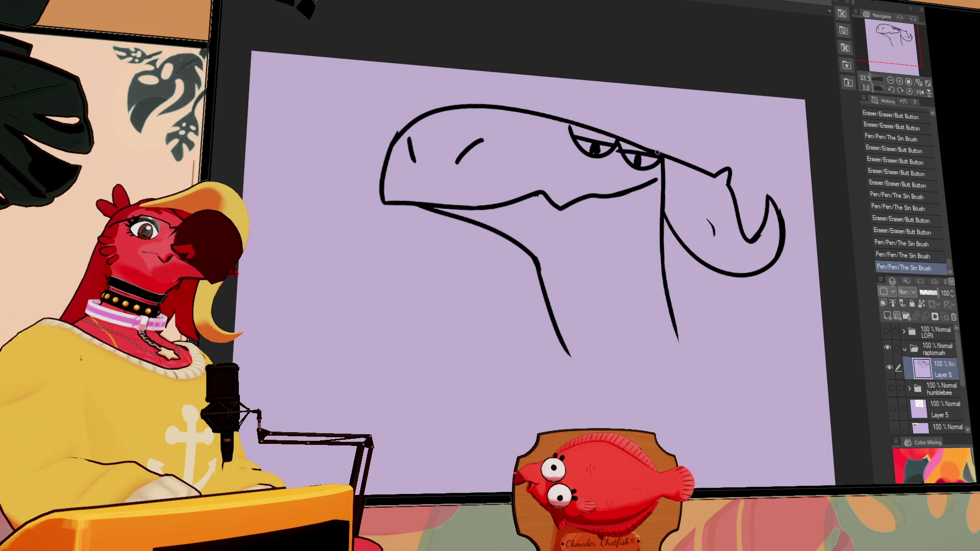
key("ctrl+z")
key("ctrl+z")
key("ctrl+z")
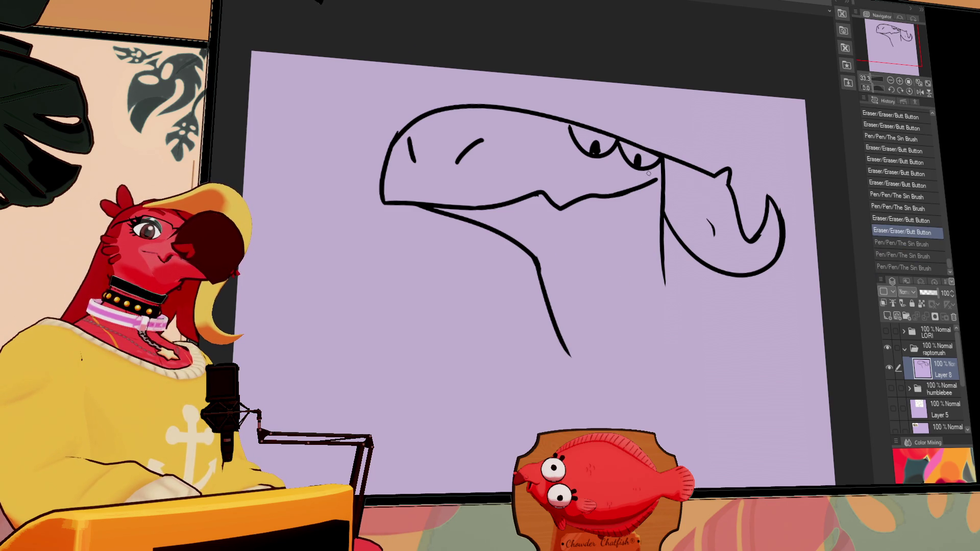
mouse_move(602, 181)
left_mouse_down()
mouse_move(586, 168)
mouse_move(593, 162)
mouse_move(639, 190)
mouse_move(644, 171)
left_mouse_up()
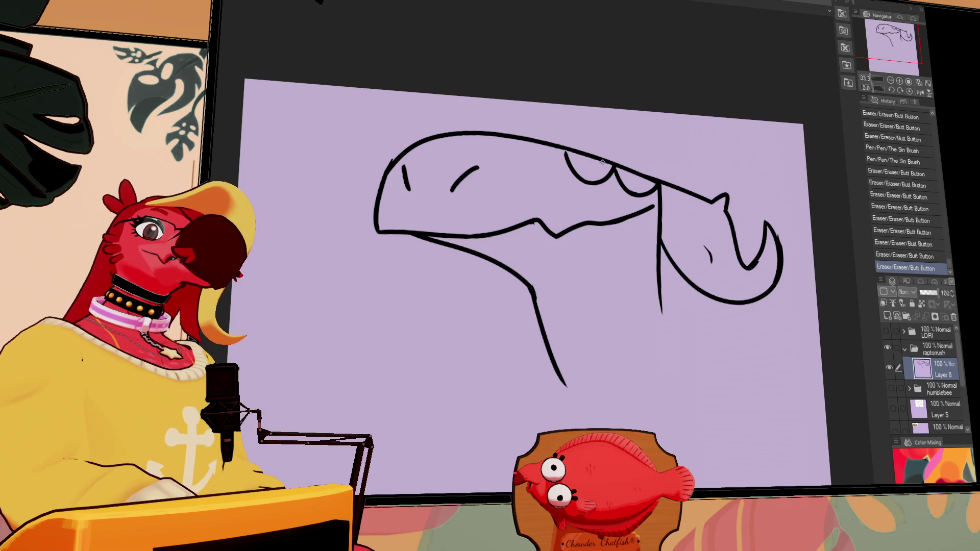
key("ctrl+z")
left_click(603, 167)
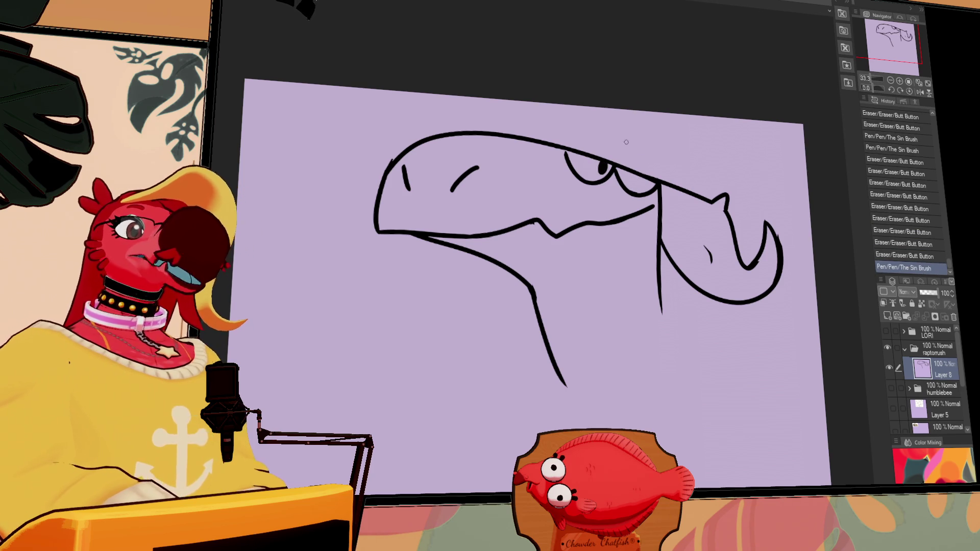
left_click(641, 180)
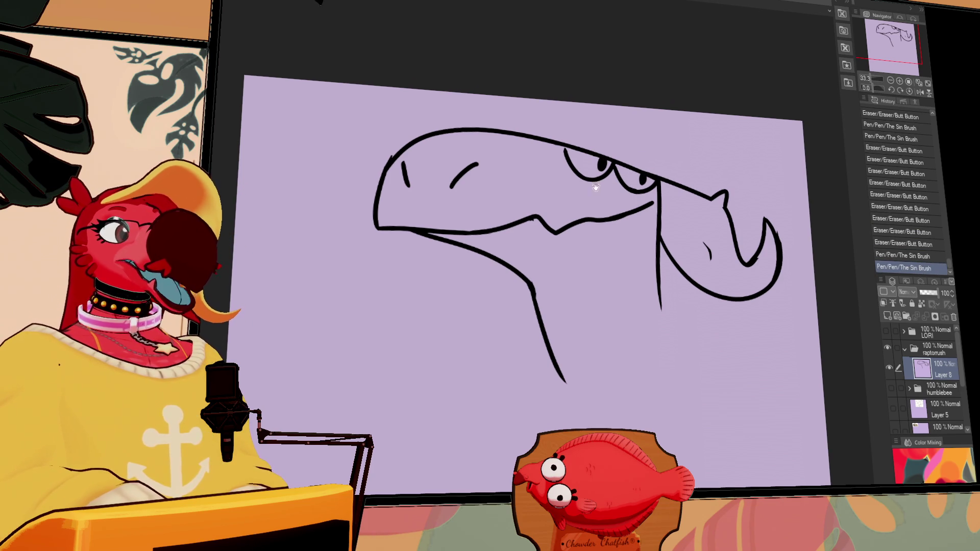
left_click_drag(628, 269, 643, 228)
key("ctrl+z")
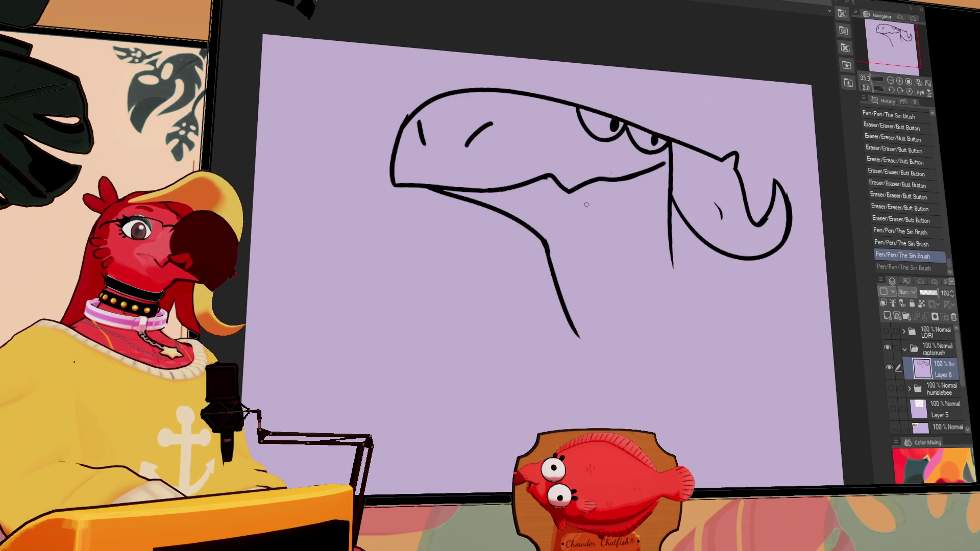
key("ctrl+y")
left_click_drag(624, 125, 631, 130)
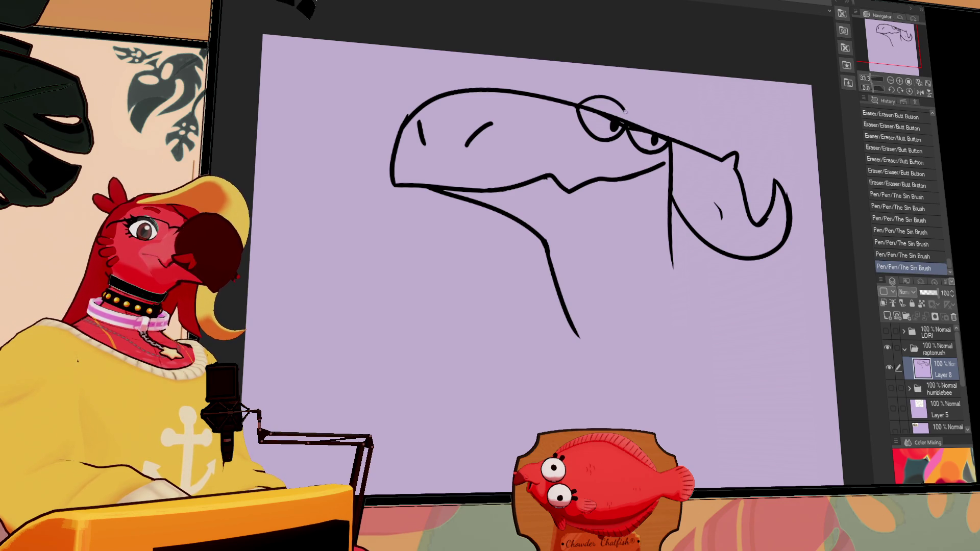
Step: Redraw the eye circle slightly smaller, comparing it with undo and redo
key("ctrl+z")
key("ctrl+y")
key("ctrl+z")
left_click_drag(624, 121, 626, 118)
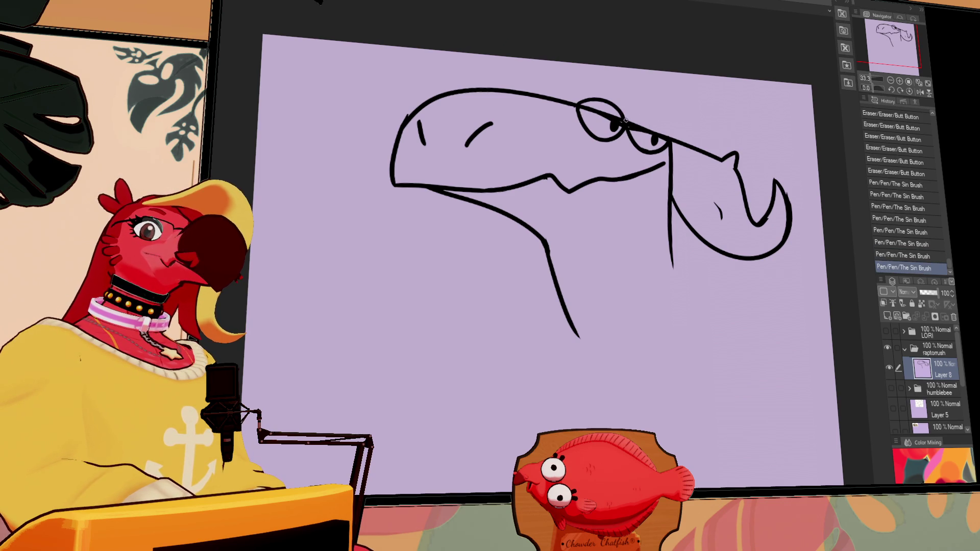
key("ctrl+z")
key("ctrl+y")
key("ctrl+z")
key("ctrl+y")
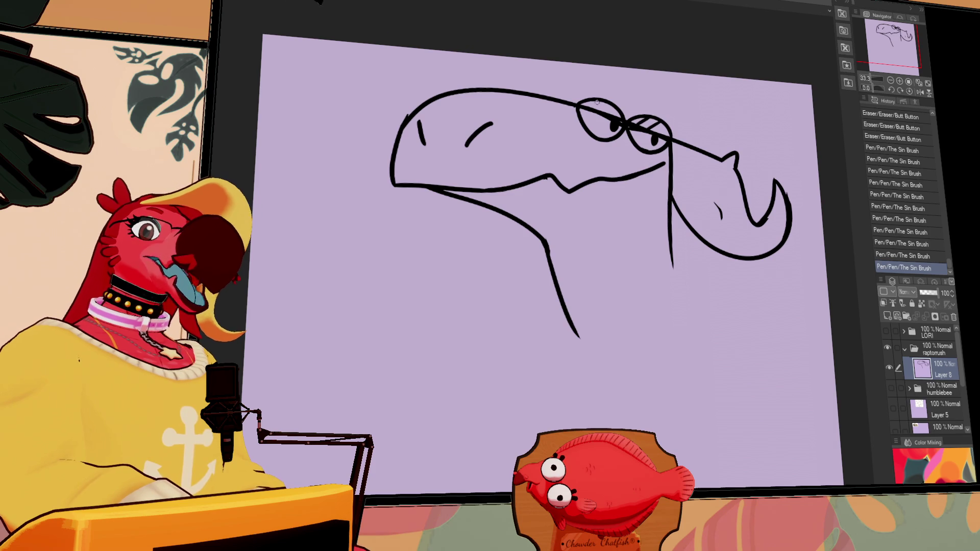
Step: Reframe the head and add a pointed crest on top of the head outline
left_click_drag(621, 184, 627, 189)
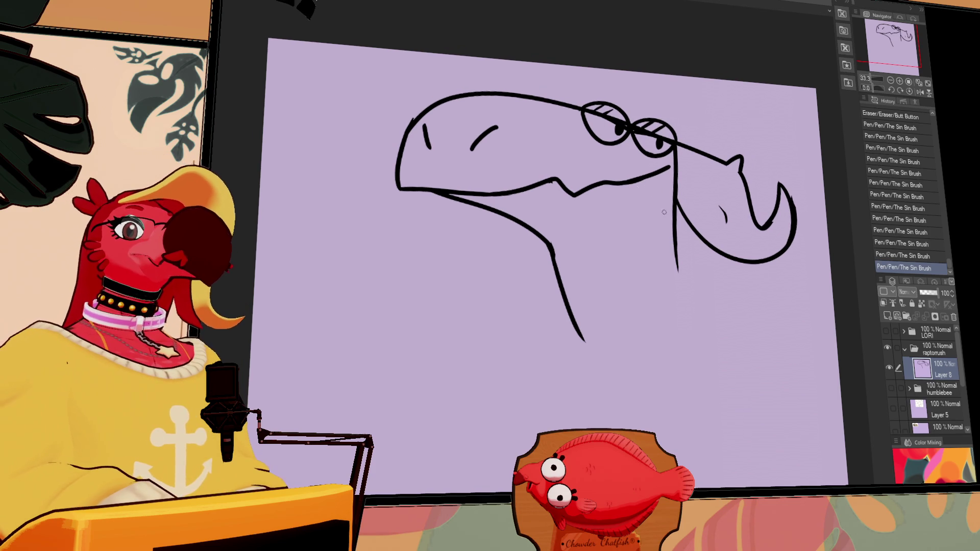
left_click_drag(555, 188, 596, 232)
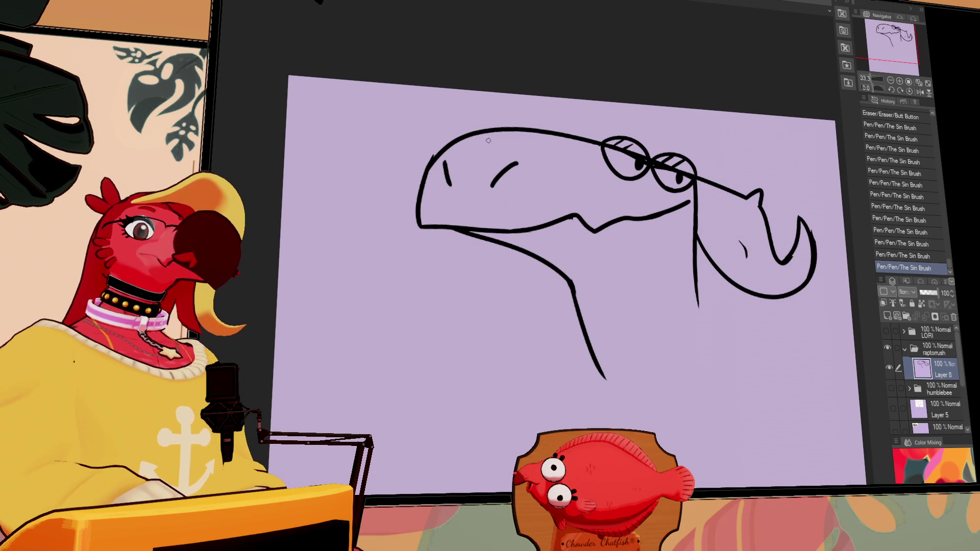
left_click(500, 124)
mouse_move(481, 133)
left_mouse_down()
mouse_move(499, 114)
mouse_move(508, 144)
left_mouse_up()
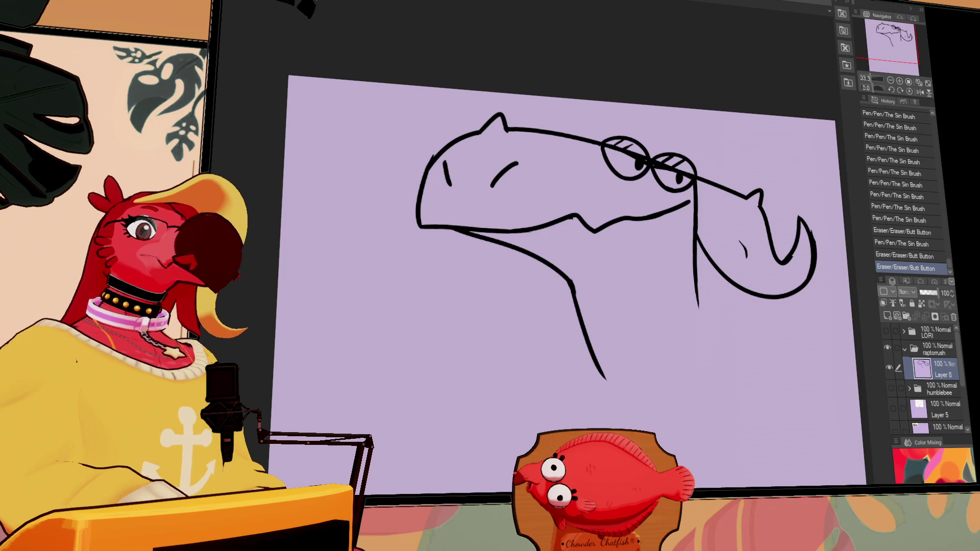
Step: Draw a long neck line sweeping down-left from the head, redrawing until it looks right
mouse_move(694, 246)
left_mouse_down()
mouse_move(694, 261)
mouse_move(678, 228)
mouse_move(689, 305)
left_mouse_up()
key("ctrl+z")
left_click_drag(686, 204, 690, 332)
key("ctrl+z")
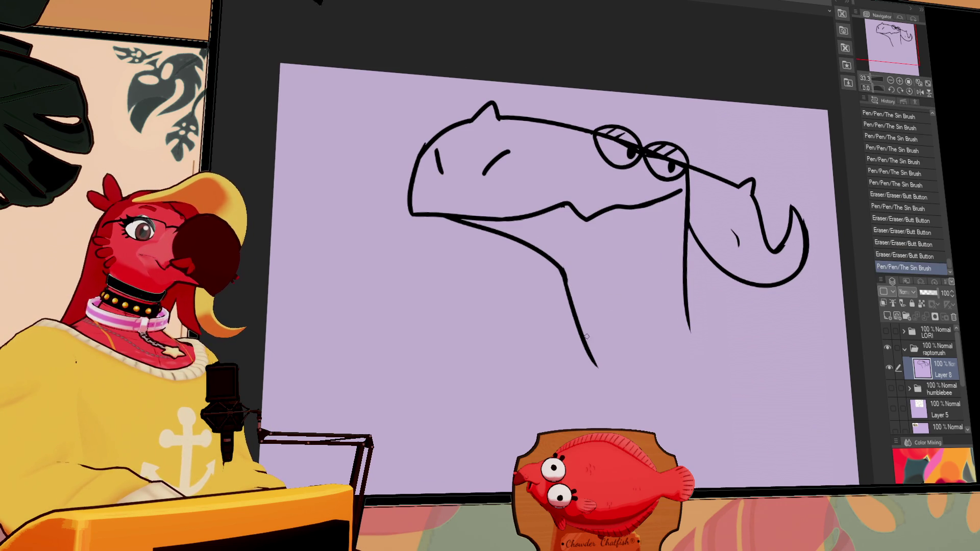
left_click_drag(567, 251, 572, 281)
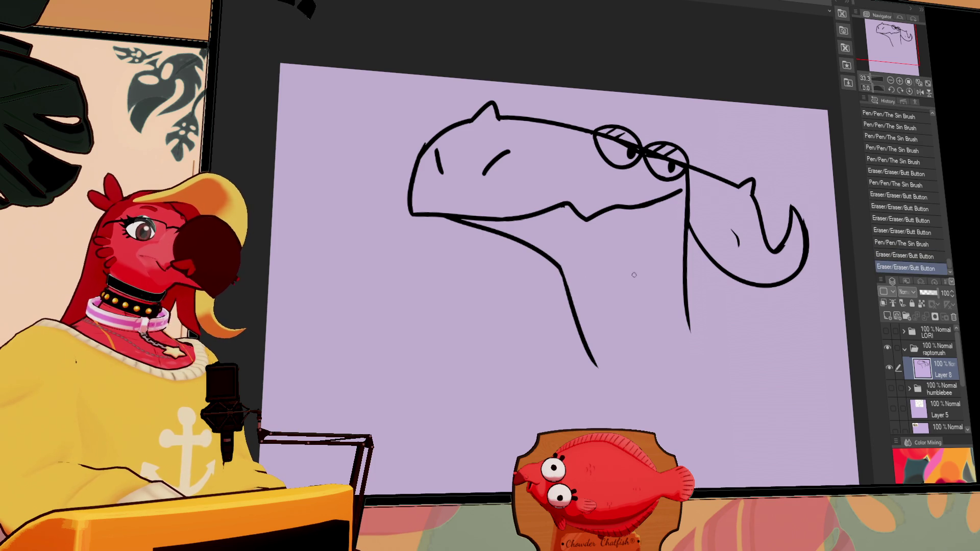
left_click_drag(545, 327, 424, 419)
key("ctrl+z")
left_click_drag(570, 305, 383, 490)
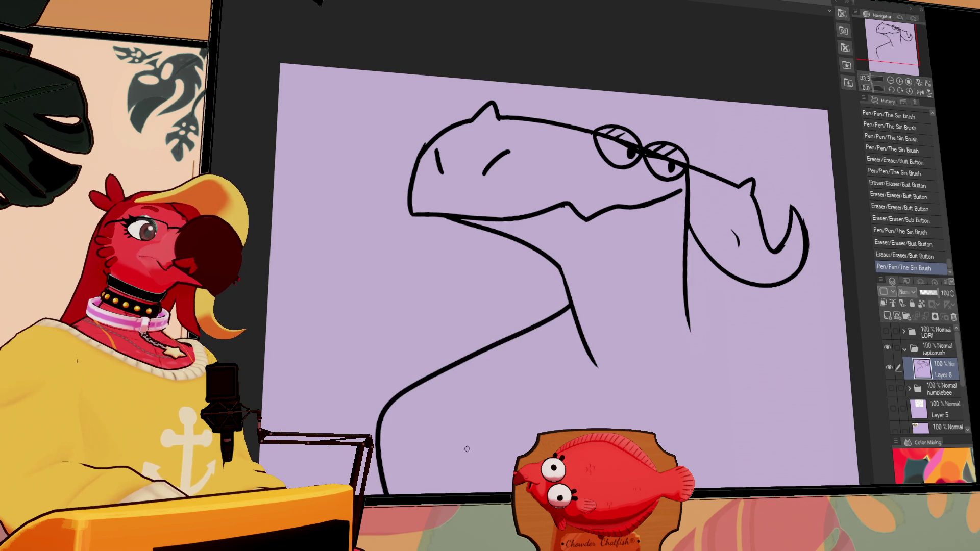
Step: Draw a long curved shoulder line across the neck, removing stray strokes
mouse_move(687, 294)
left_mouse_down()
mouse_move(835, 321)
mouse_move(850, 380)
left_mouse_up()
key("ctrl+z")
key("ctrl+z")
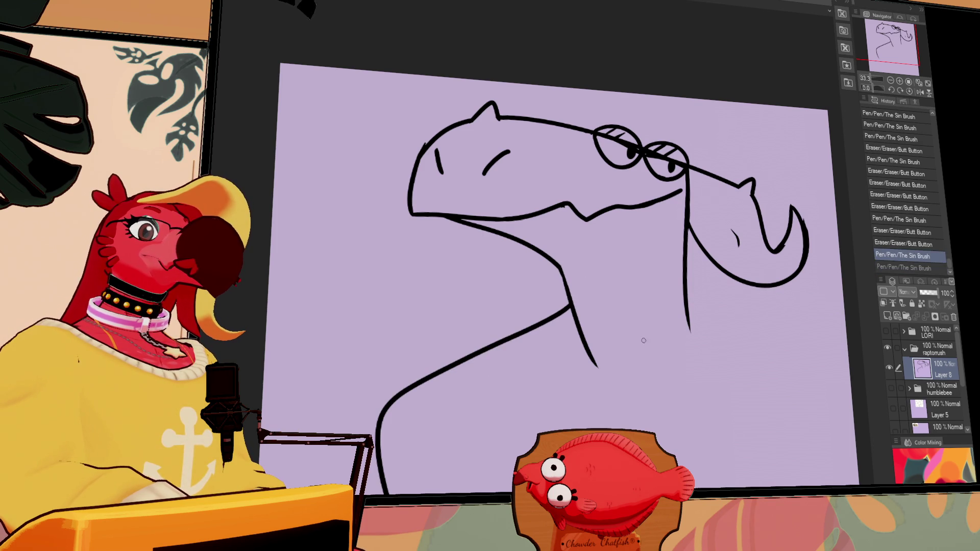
scroll(616, 233, "down", 5)
key("ctrl+z")
mouse_move(365, 301)
left_mouse_down()
mouse_move(482, 232)
mouse_move(837, 193)
left_mouse_up()
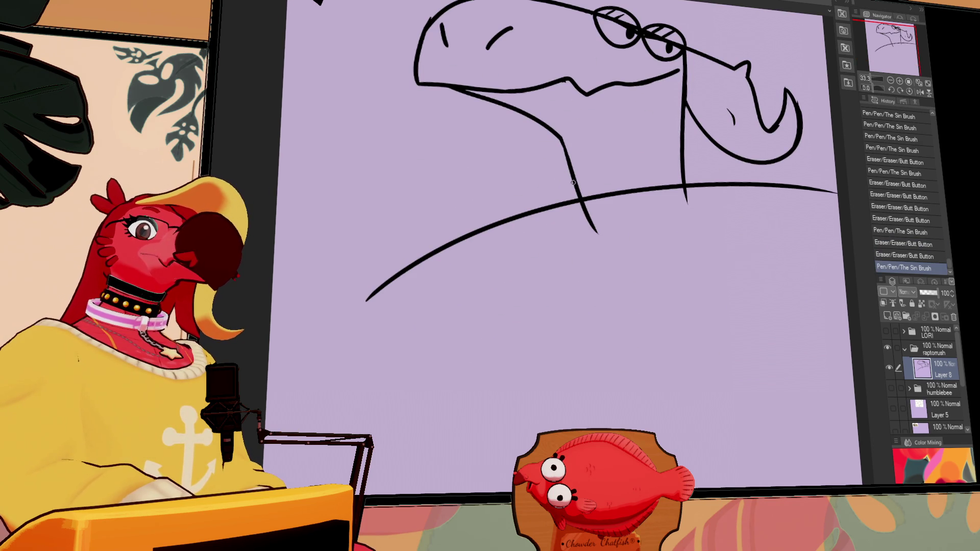
left_click_drag(573, 186, 580, 200)
mouse_move(375, 308)
left_mouse_down()
mouse_move(459, 237)
mouse_move(452, 449)
left_mouse_up()
mouse_move(760, 259)
left_mouse_down()
mouse_move(663, 290)
mouse_move(711, 304)
mouse_move(718, 295)
mouse_move(645, 196)
left_mouse_up()
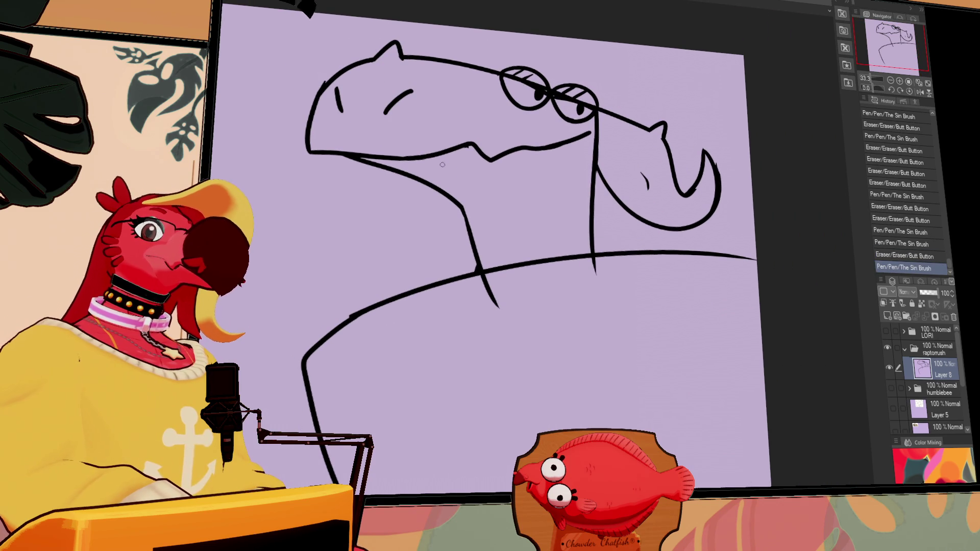
Step: Draw the open mouth line and a narrow U-shaped lower jaw
left_click_drag(429, 156, 505, 154)
key("ctrl+z")
left_click_drag(434, 155, 518, 152)
key("ctrl+z")
left_click_drag(464, 192, 519, 151)
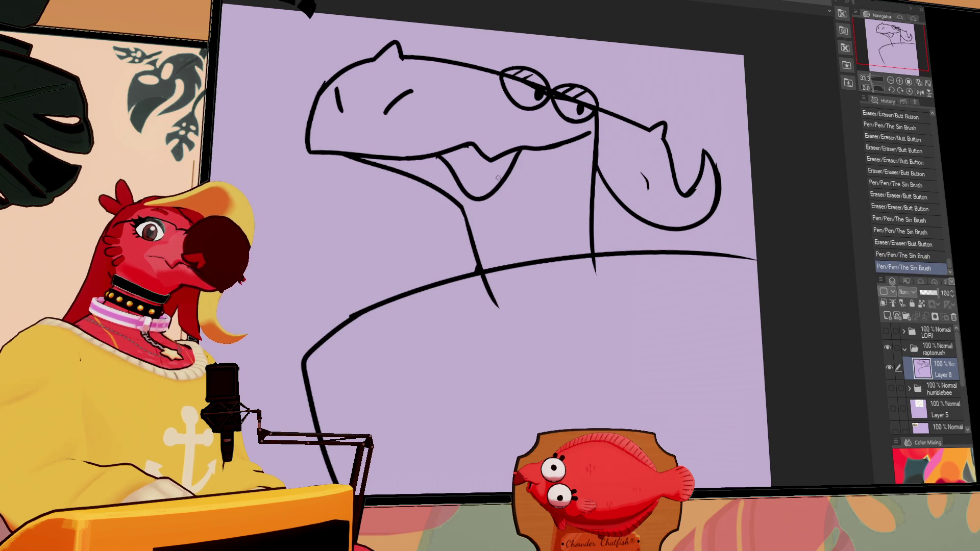
key("ctrl+z")
mouse_move(457, 151)
left_mouse_down()
mouse_move(485, 208)
mouse_move(496, 152)
left_mouse_up()
Step: Dot a spot on the neck and fill the head spike tip solid black
mouse_move(481, 225)
left_mouse_down()
mouse_move(474, 236)
mouse_move(484, 224)
mouse_move(508, 232)
left_mouse_up()
mouse_move(377, 64)
left_mouse_down()
mouse_move(400, 60)
mouse_move(387, 61)
mouse_move(393, 50)
left_mouse_up()
mouse_move(477, 169)
left_mouse_down()
mouse_move(504, 157)
mouse_move(494, 209)
left_mouse_up()
Step: Refine the upper mouth line and add small teeth under the snout
mouse_move(468, 158)
left_mouse_down()
mouse_move(476, 152)
mouse_move(465, 154)
left_mouse_up()
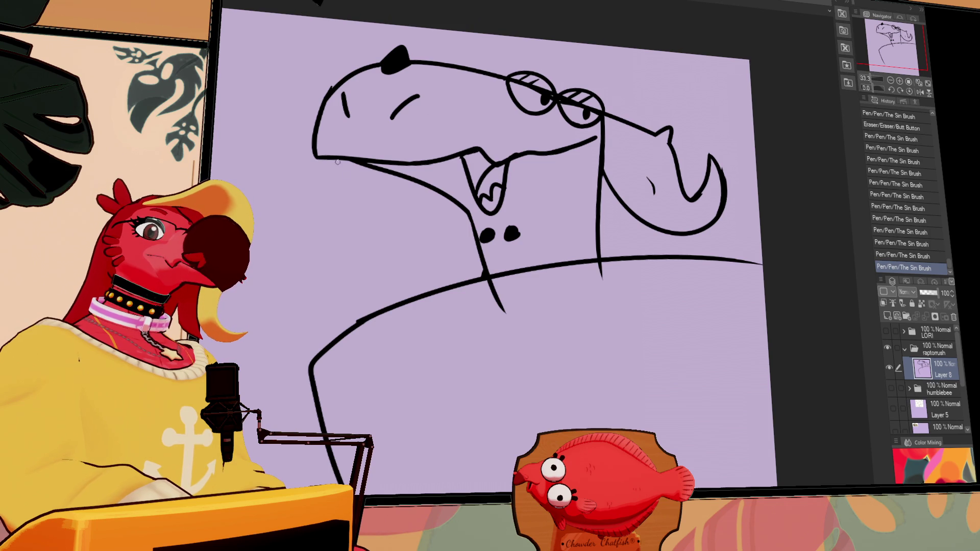
left_click_drag(331, 170, 346, 160)
key("ctrl+z")
left_click_drag(408, 164, 432, 163)
scroll(705, 230, "up", 3)
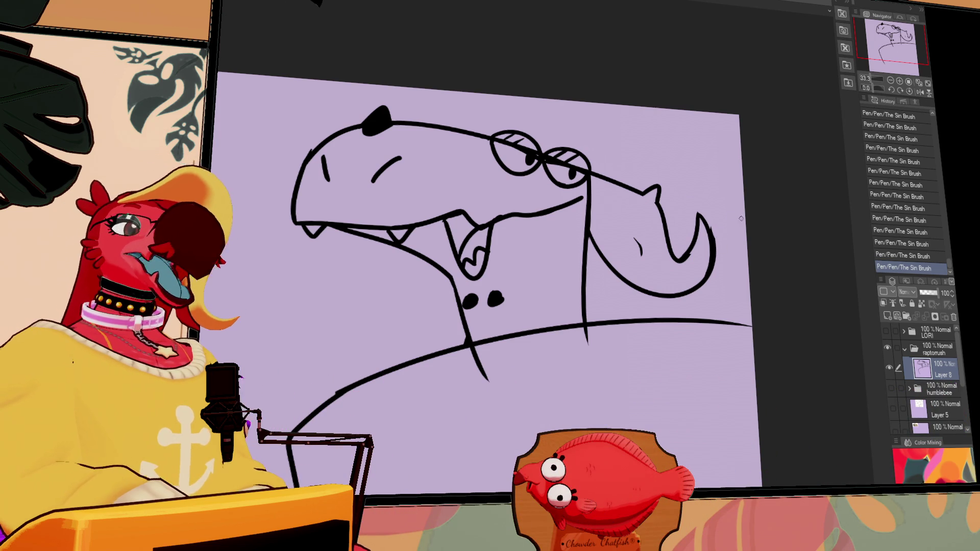
Step: Erase the old neck tail, shoulder line and stray marks around the neck
left_click_drag(736, 218, 746, 190)
mouse_move(493, 309)
left_mouse_down()
mouse_move(599, 299)
mouse_move(585, 195)
left_mouse_up()
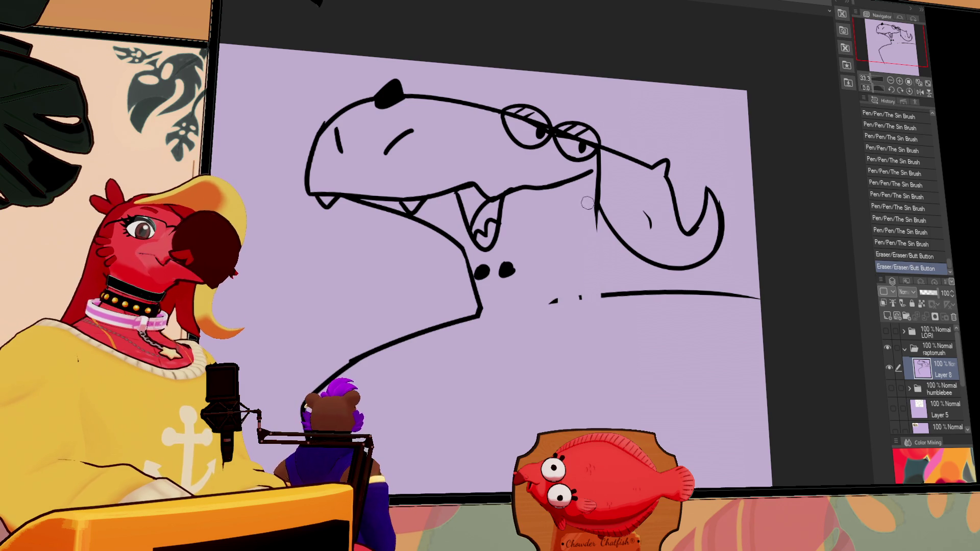
left_click_drag(548, 302, 667, 299)
left_click(298, 405)
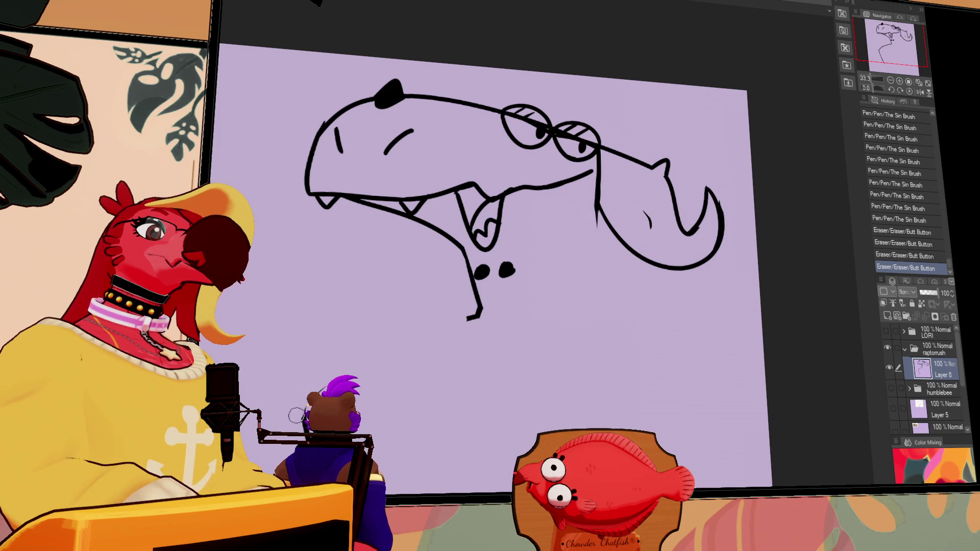
scroll(308, 286, "down", 3)
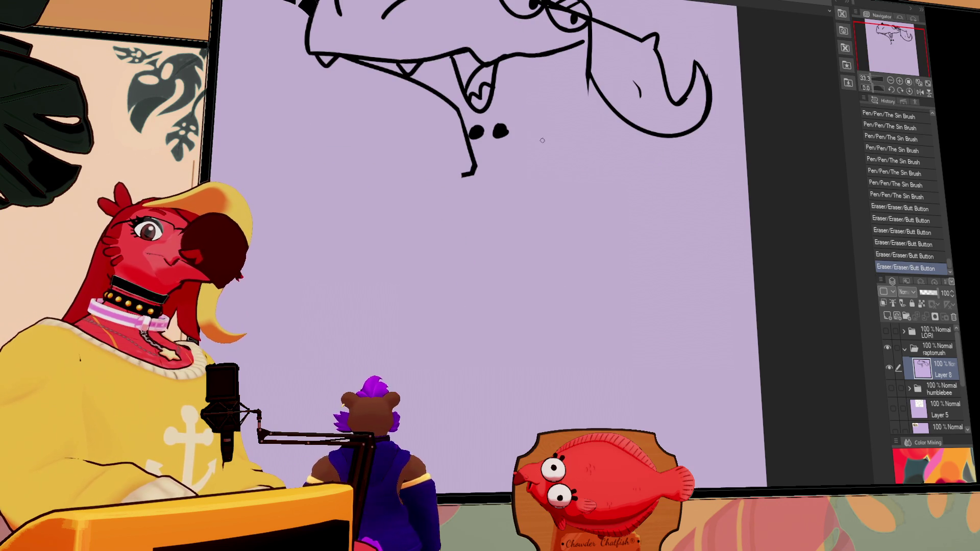
Step: Extend both neck lines downward and draw the left and right shoulder outlines with the pen
key("p")
left_click_drag(588, 76, 609, 221)
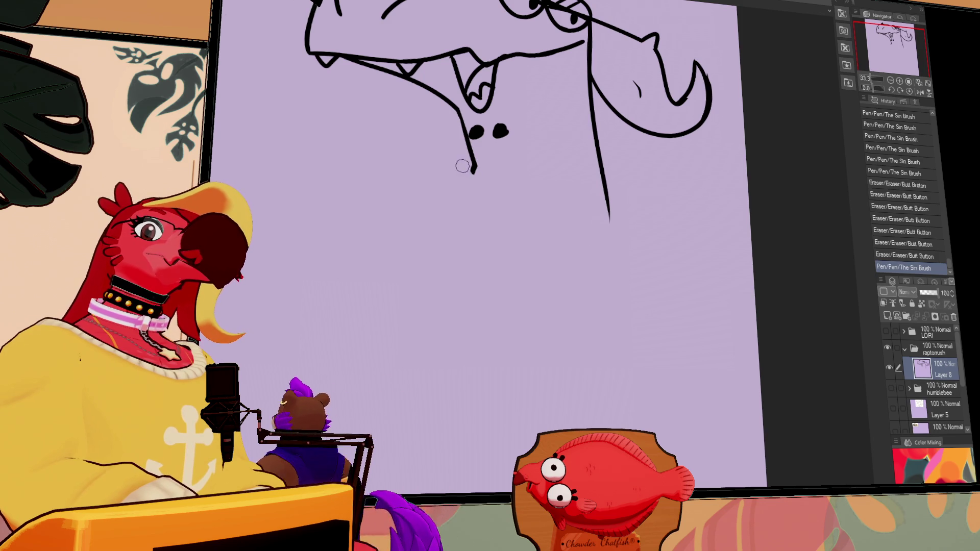
left_click_drag(473, 167, 490, 227)
mouse_move(601, 153)
left_mouse_down()
mouse_move(670, 207)
mouse_move(684, 199)
mouse_move(727, 229)
left_mouse_up()
key("ctrl+z")
key("ctrl+z")
mouse_move(653, 189)
left_mouse_down()
mouse_move(695, 415)
mouse_move(691, 477)
left_mouse_up()
mouse_move(474, 176)
left_mouse_down()
mouse_move(291, 416)
mouse_move(318, 480)
mouse_move(472, 179)
mouse_move(327, 392)
left_mouse_up()
key("ctrl+z")
left_click_drag(630, 291, 627, 335)
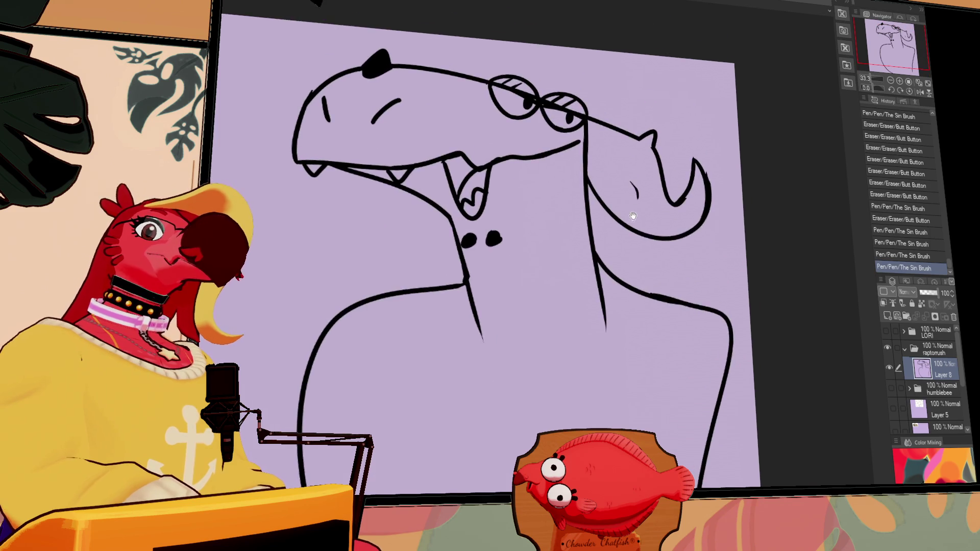
Step: Add shine marks in the left glasses lens
left_click_drag(606, 236, 663, 362)
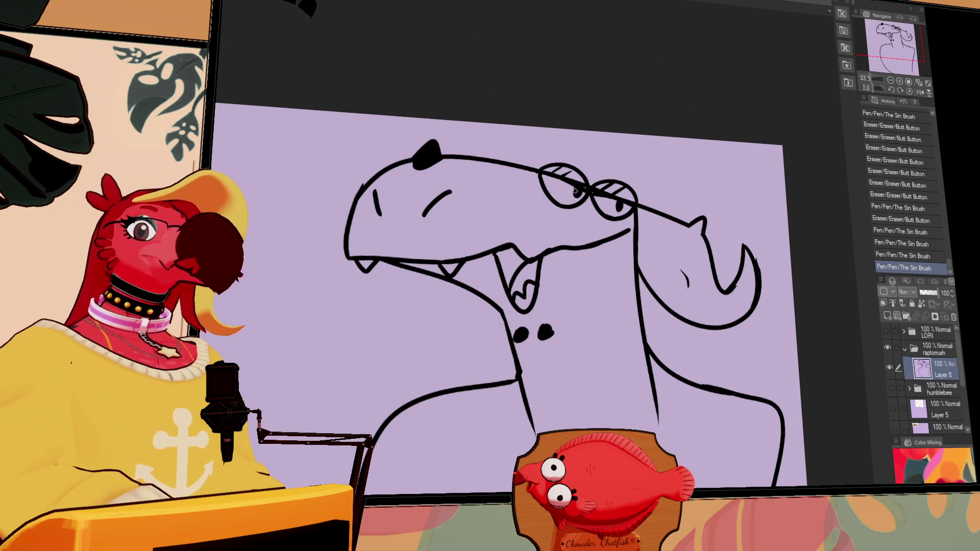
mouse_move(568, 193)
left_mouse_down()
mouse_move(577, 187)
mouse_move(616, 212)
left_mouse_up()
scroll(664, 212, "down", 2)
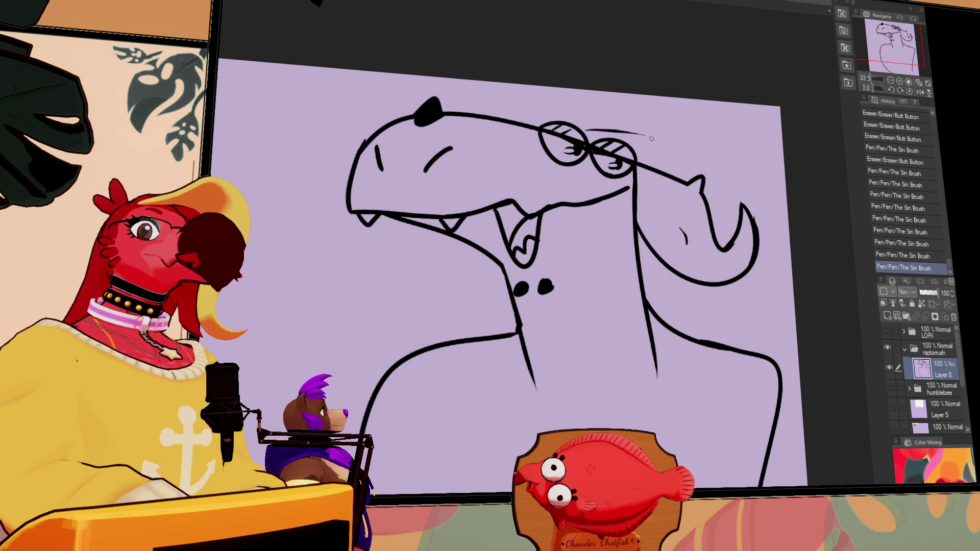
Step: Draw a curve arching over the right lens and a short vertical line on the neck
left_click_drag(583, 129, 665, 163)
left_click_drag(666, 270, 679, 332)
key("ctrl+z")
key("ctrl+z")
mouse_move(673, 272)
left_mouse_down()
mouse_move(680, 331)
mouse_move(658, 378)
mouse_move(641, 311)
left_mouse_up()
Step: Erase stray strokes near the glasses and neck, then redraw a clean neck corner
key("e")
left_click_drag(641, 312, 635, 302)
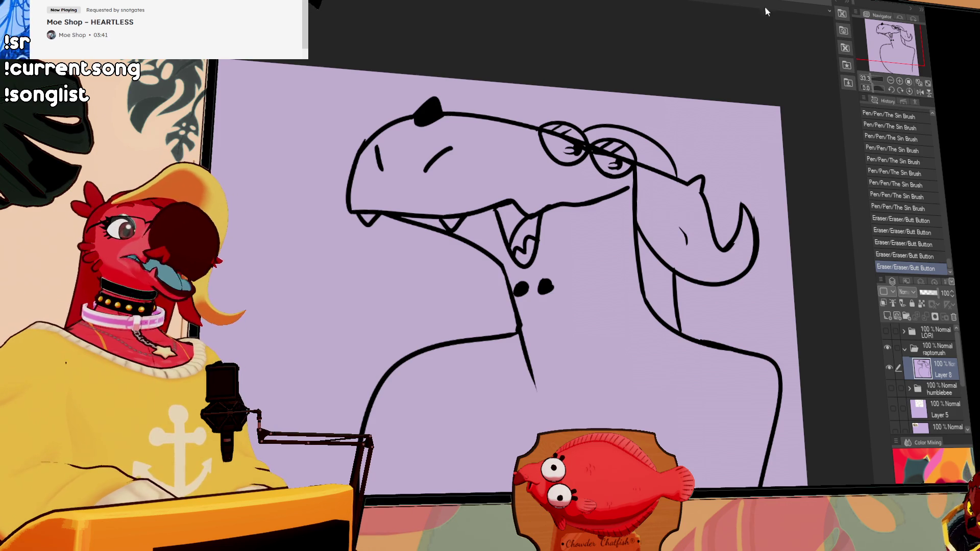
left_click_drag(754, 211, 678, 247)
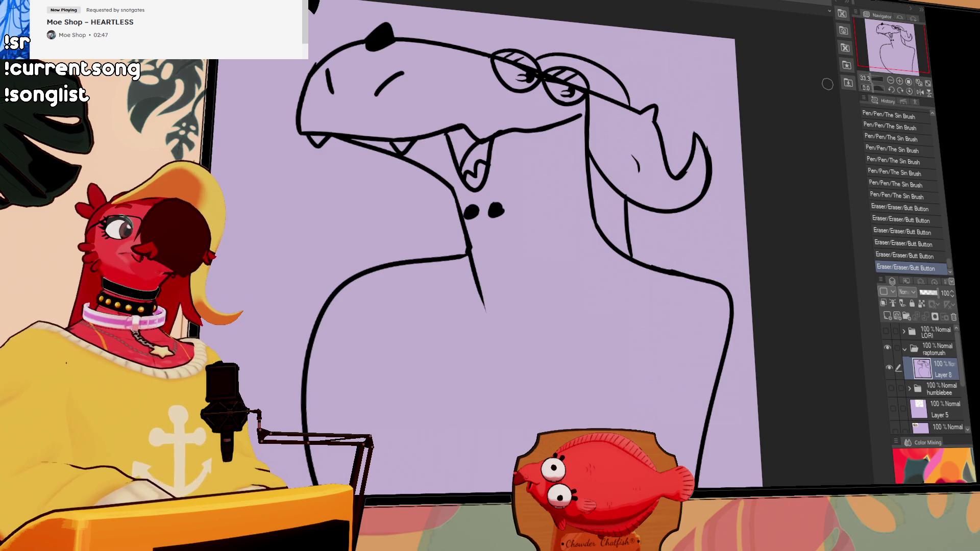
left_click_drag(632, 162, 623, 167)
mouse_move(507, 245)
left_mouse_down()
mouse_move(503, 225)
mouse_move(496, 246)
left_mouse_up()
left_click_drag(488, 243, 494, 249)
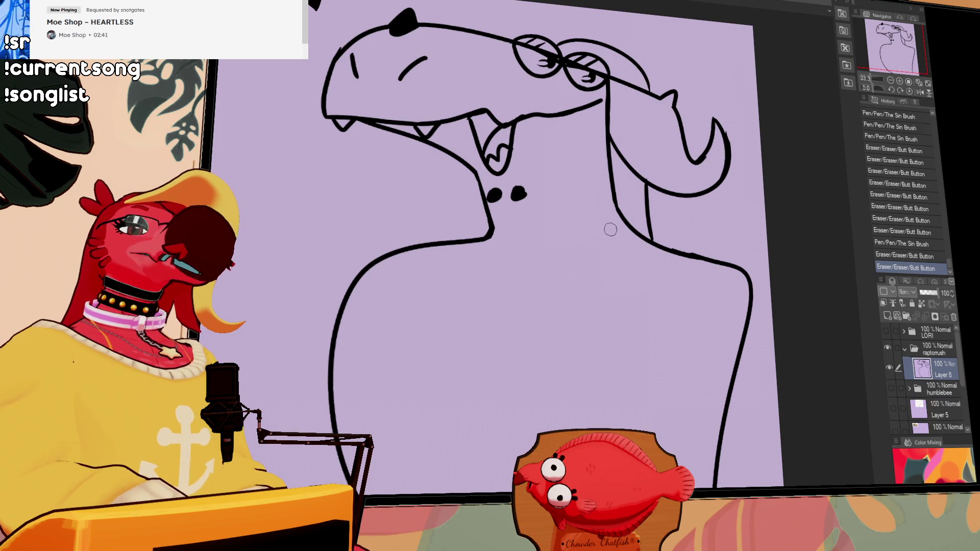
left_click_drag(709, 281, 706, 272)
mouse_move(655, 241)
left_mouse_down()
mouse_move(706, 245)
mouse_move(765, 163)
mouse_move(767, 219)
mouse_move(713, 231)
left_mouse_up()
key("ctrl+a")
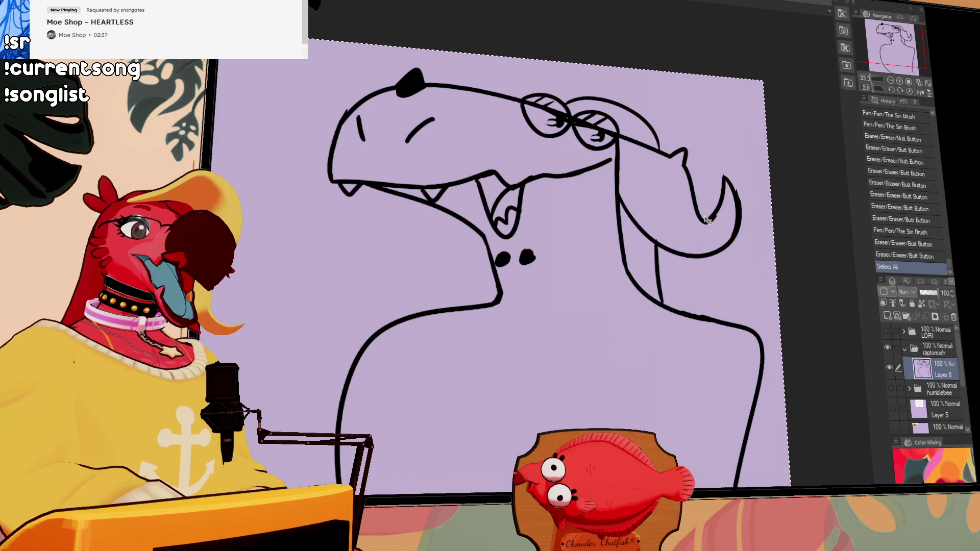
Step: Shrink and slightly tilt the entire selected raptor drawing, apply the transform and deselect
key("ctrl+t")
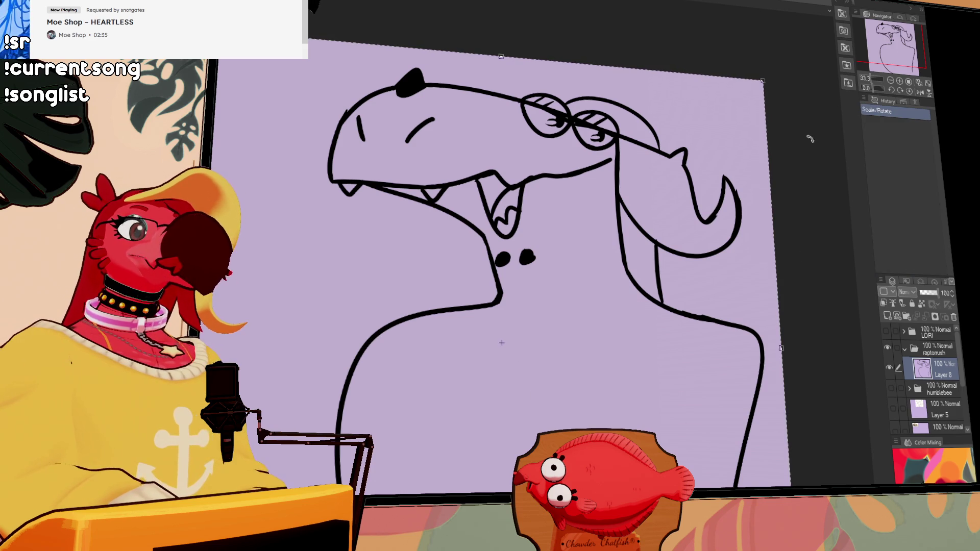
mouse_move(764, 81)
left_mouse_down()
mouse_move(690, 150)
mouse_move(678, 143)
left_mouse_up()
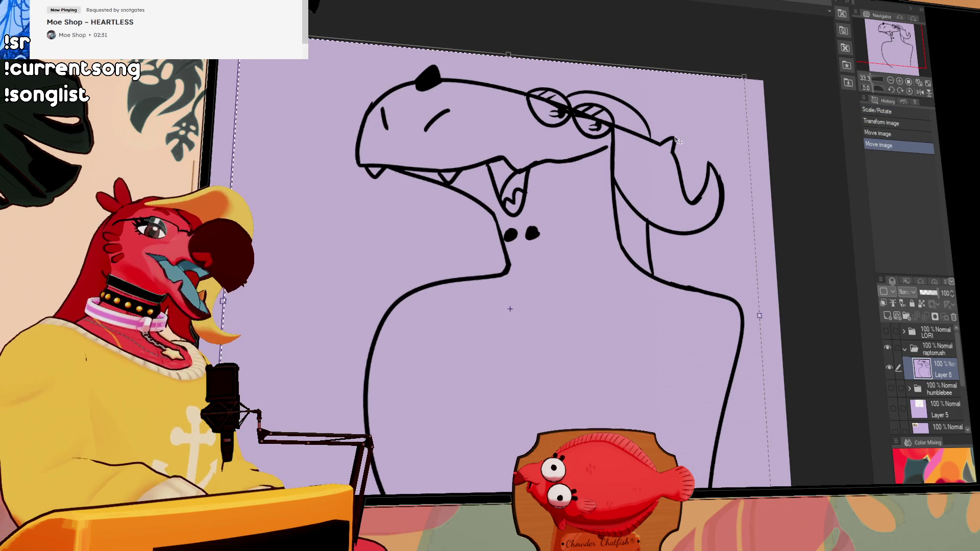
key("Return")
key("ctrl+d")
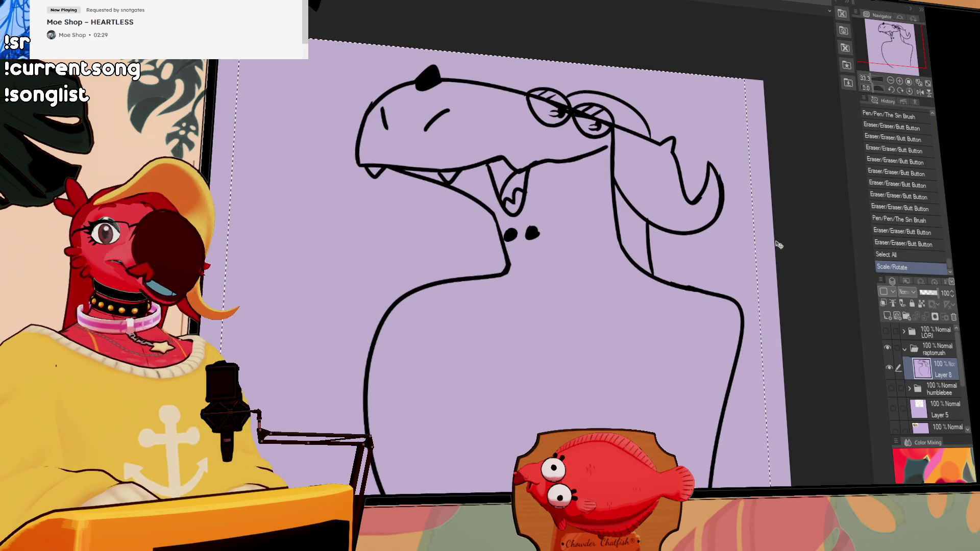
mouse_move(732, 260)
left_mouse_down()
mouse_move(778, 217)
mouse_move(764, 219)
mouse_move(743, 275)
left_mouse_up()
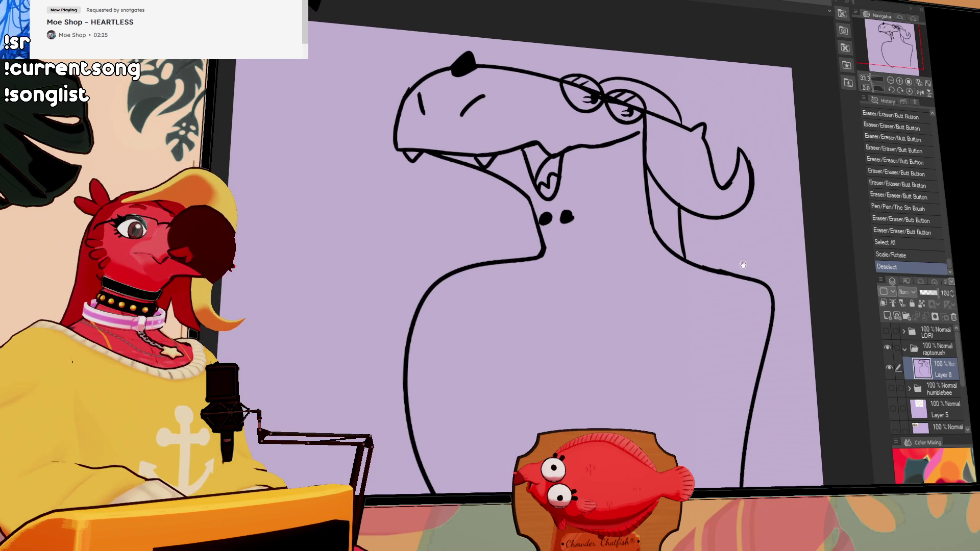
Step: Replace the lower-left body contour with a new body curve and a belly curve
left_click_drag(568, 315, 599, 271)
mouse_move(448, 273)
left_mouse_down()
mouse_move(441, 317)
mouse_move(492, 472)
mouse_move(448, 410)
mouse_move(491, 380)
left_mouse_up()
mouse_move(491, 245)
left_mouse_down()
mouse_move(515, 204)
mouse_move(388, 407)
mouse_move(449, 492)
left_mouse_up()
key("ctrl+z")
left_click_drag(514, 202, 429, 493)
left_click_drag(749, 234, 647, 228)
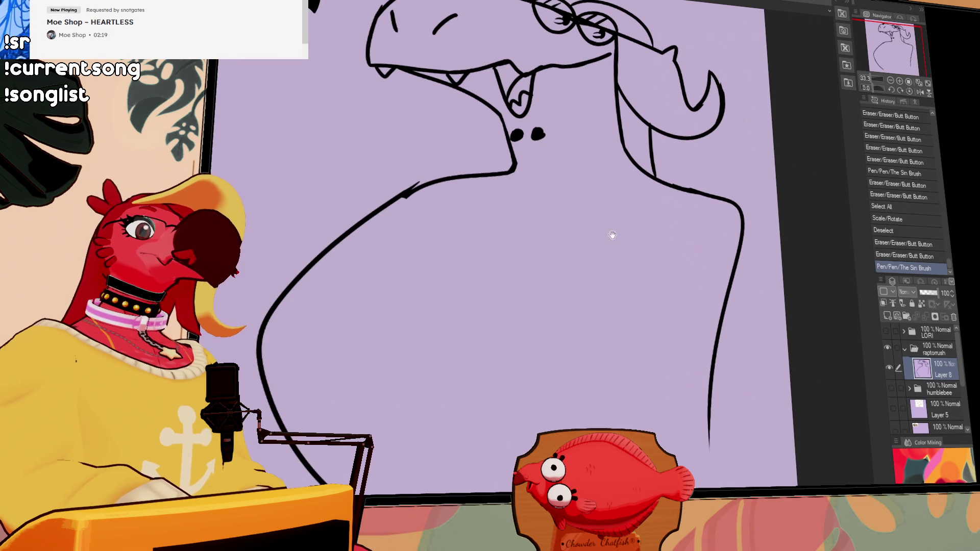
mouse_move(314, 362)
left_mouse_down()
mouse_move(373, 370)
mouse_move(437, 341)
left_mouse_up()
key("ctrl+z")
left_click_drag(298, 367, 425, 363)
Step: Redraw the neck end as a long downward curve and erase the strokes crossing it
mouse_move(459, 201)
left_mouse_down()
mouse_move(382, 382)
mouse_move(357, 316)
left_mouse_up()
key("ctrl+z")
key("ctrl+z")
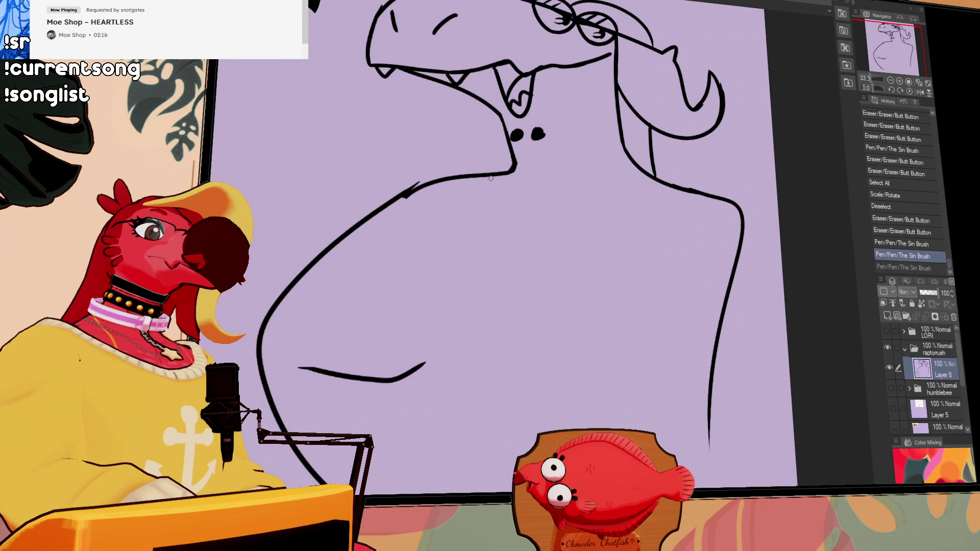
mouse_move(492, 108)
left_mouse_down()
mouse_move(511, 168)
mouse_move(470, 225)
mouse_move(431, 242)
left_mouse_up()
key("ctrl+z")
mouse_move(516, 153)
left_mouse_down()
mouse_move(511, 179)
mouse_move(513, 163)
mouse_move(413, 240)
mouse_move(392, 429)
left_mouse_up()
key("ctrl+z")
mouse_move(443, 216)
left_mouse_down()
mouse_move(352, 324)
mouse_move(363, 377)
mouse_move(388, 382)
mouse_move(423, 365)
left_mouse_up()
left_click_drag(364, 381, 385, 411)
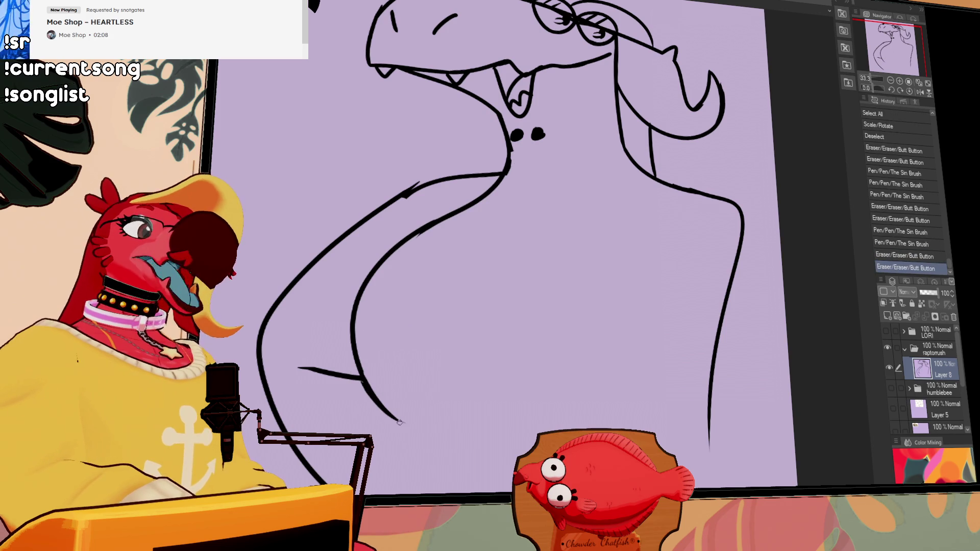
Step: Rework the lower neck stroke, extending it down the canvas
left_click_drag(699, 288, 700, 313)
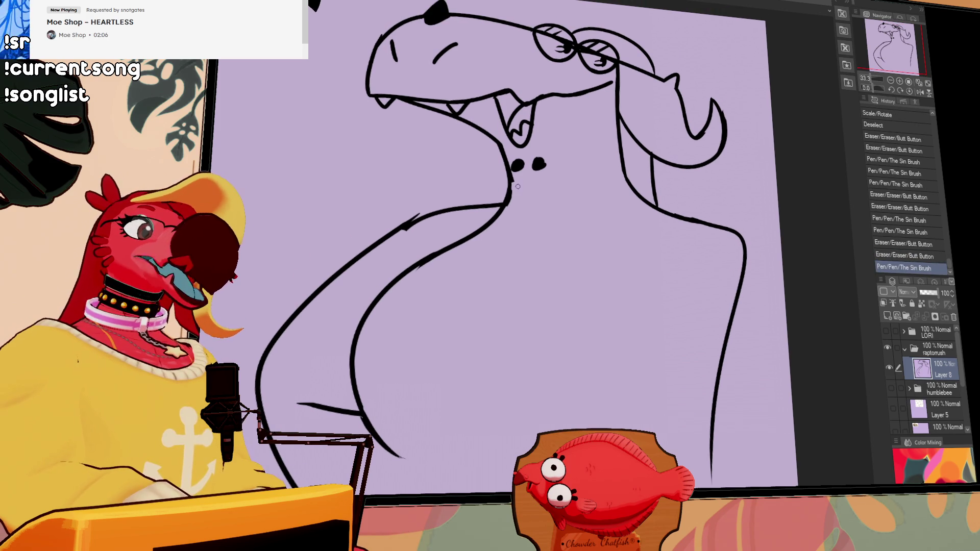
left_click_drag(511, 183, 500, 221)
left_click_drag(571, 291, 610, 228)
left_click_drag(420, 313, 445, 416)
key("ctrl+z")
left_click_drag(427, 340, 468, 459)
left_click_drag(787, 203, 764, 319)
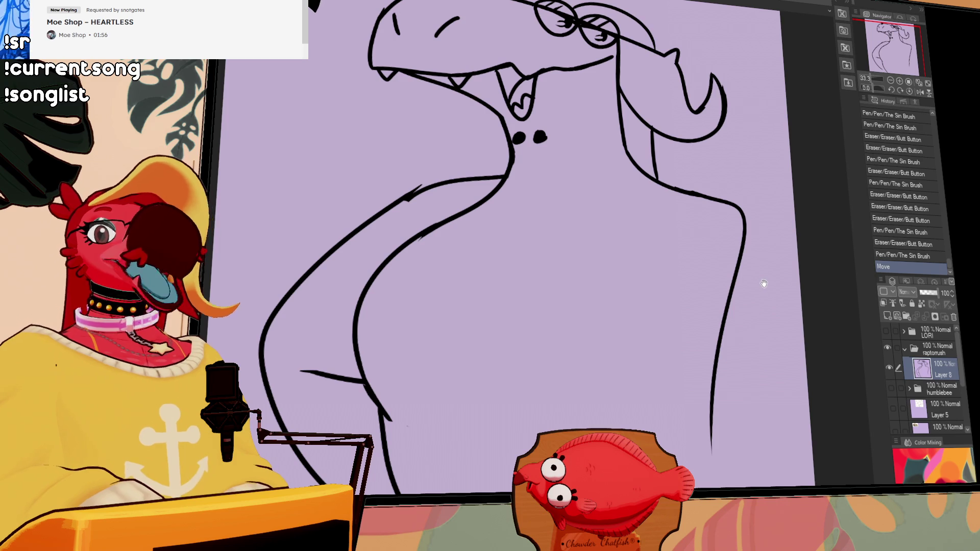
Step: Paste the copied red bird "I Forgot again!" image onto the canvas
left_click_drag(755, 232, 748, 255)
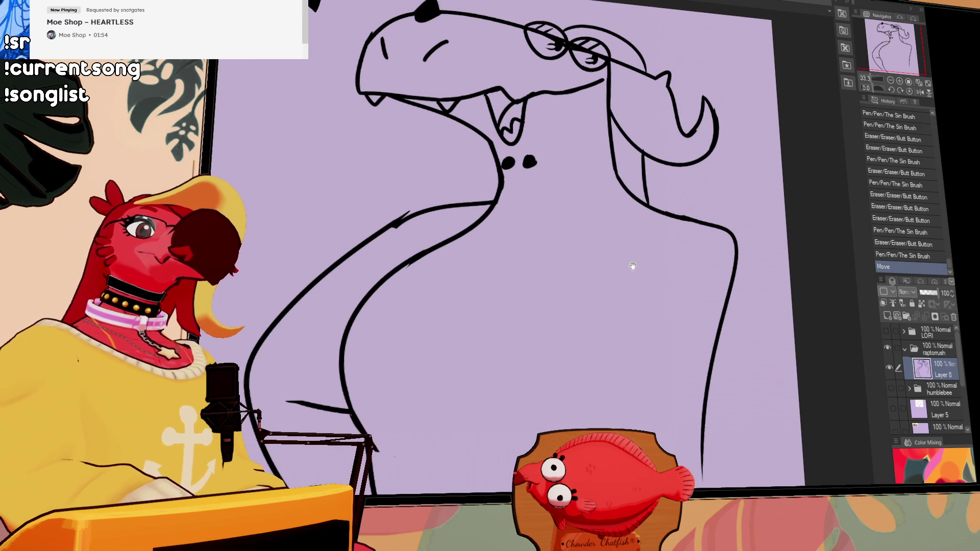
left_click_drag(630, 266, 689, 188)
left_click_drag(470, 175, 481, 169)
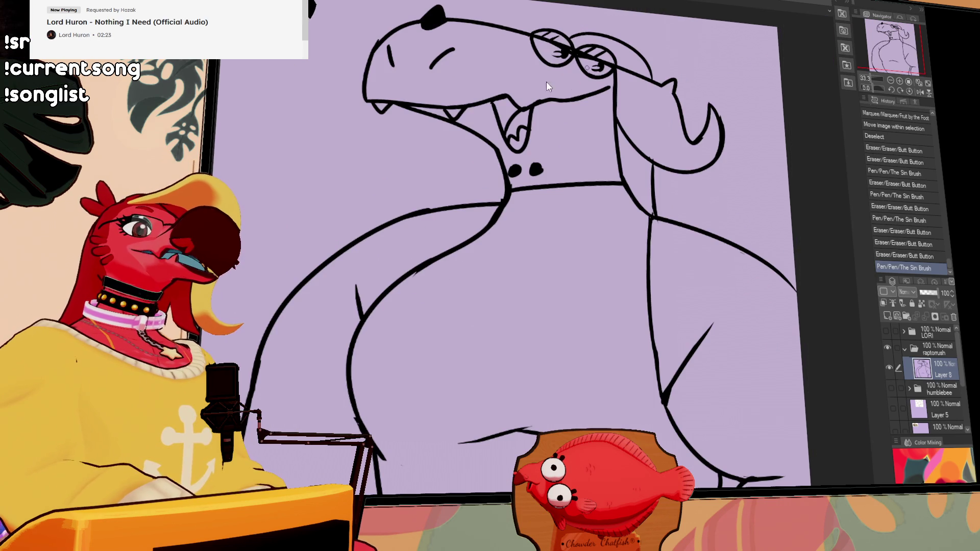
key("ctrl+v")
left_click(899, 81)
left_click(899, 81)
mouse_move(863, 174)
left_mouse_down()
mouse_move(701, 334)
mouse_move(680, 296)
mouse_move(686, 312)
left_mouse_up()
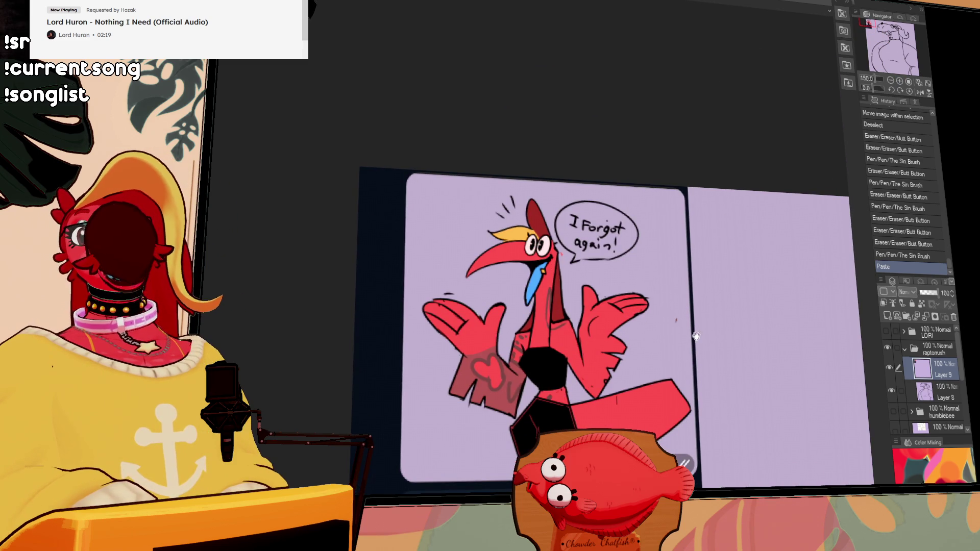
left_click_drag(735, 372, 729, 286)
mouse_move(727, 334)
left_mouse_down()
mouse_move(732, 220)
mouse_move(761, 193)
mouse_move(752, 302)
left_mouse_up()
key("ctrl+plus")
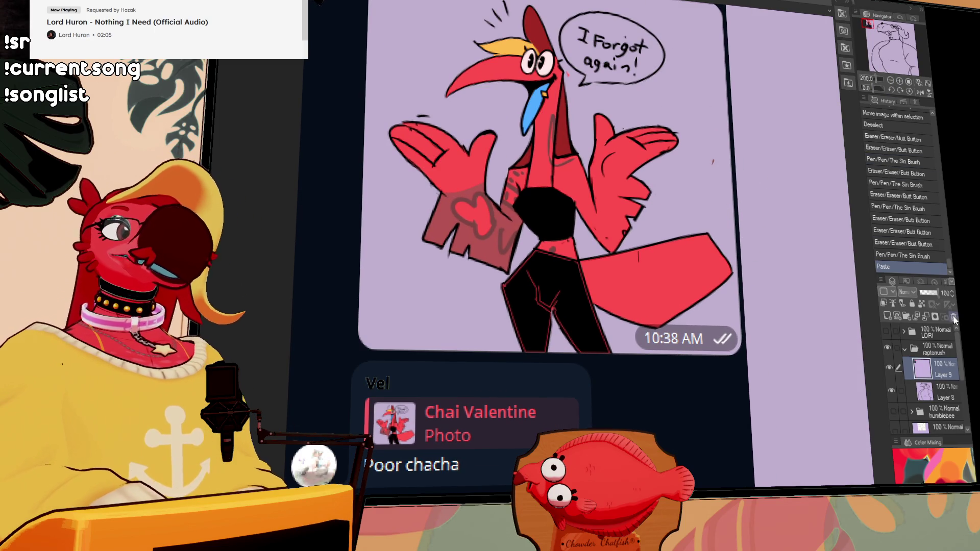
left_click(953, 317)
left_click(890, 81)
left_click(889, 80)
left_click(890, 81)
left_click(890, 81)
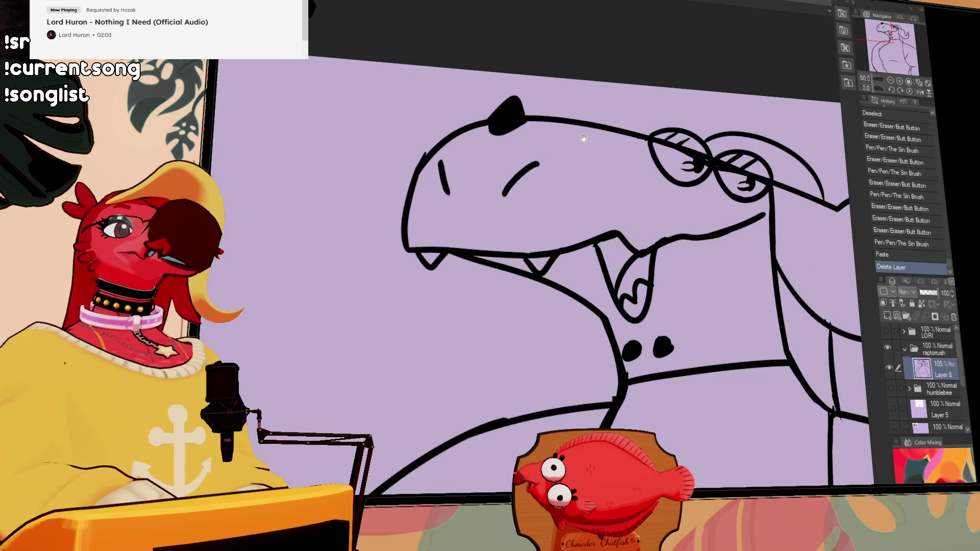
left_click(890, 81)
scroll(743, 188, "down", 3)
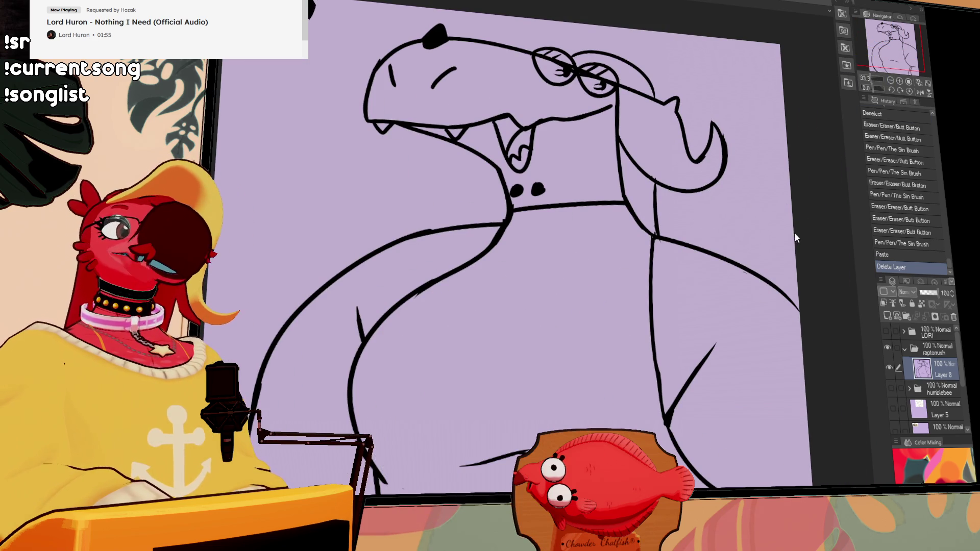
Step: Add a new line near the mouth and touch up small bits of the lineart
left_click(809, 231)
scroll(794, 145, "down", 1)
left_click_drag(710, 244, 642, 303)
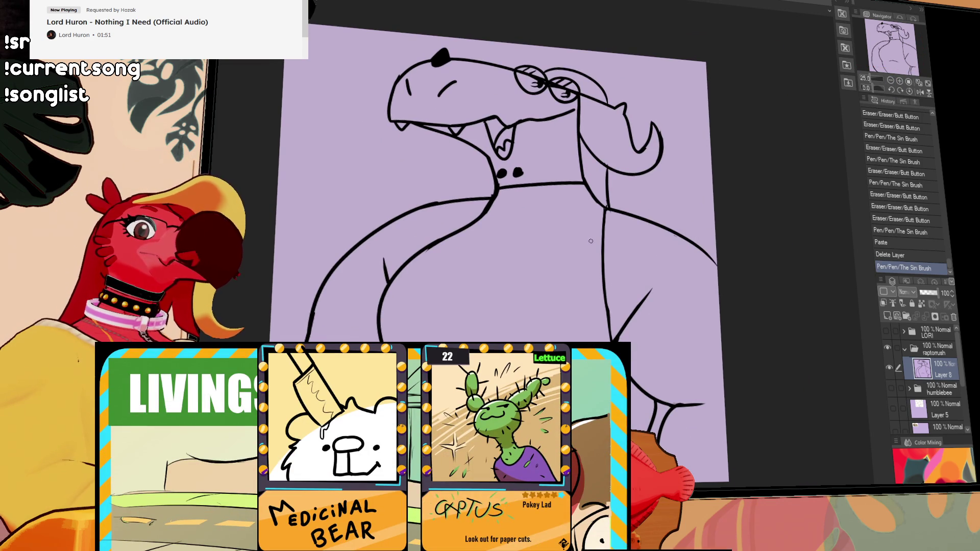
mouse_move(527, 153)
left_mouse_down()
mouse_move(582, 129)
mouse_move(534, 140)
left_mouse_up()
left_click_drag(534, 140, 571, 136)
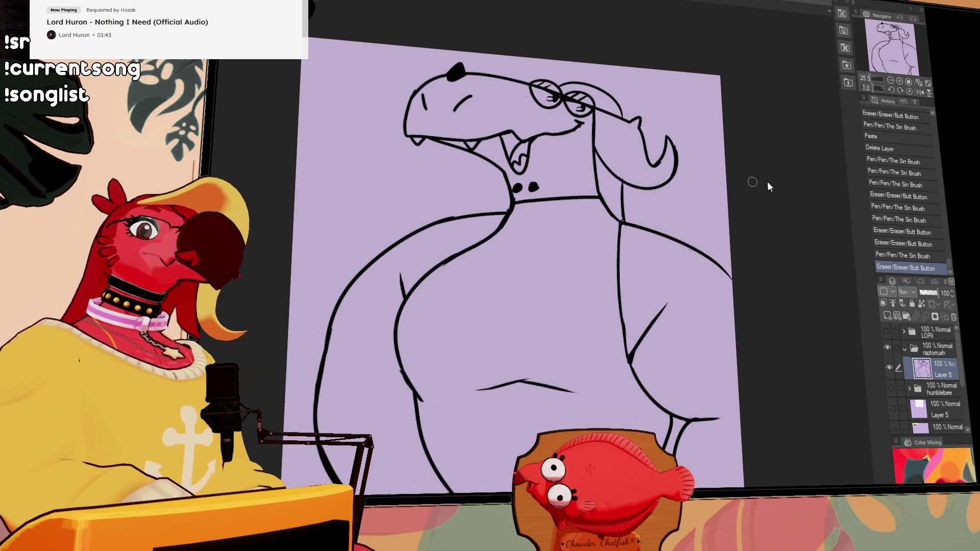
left_click(814, 184)
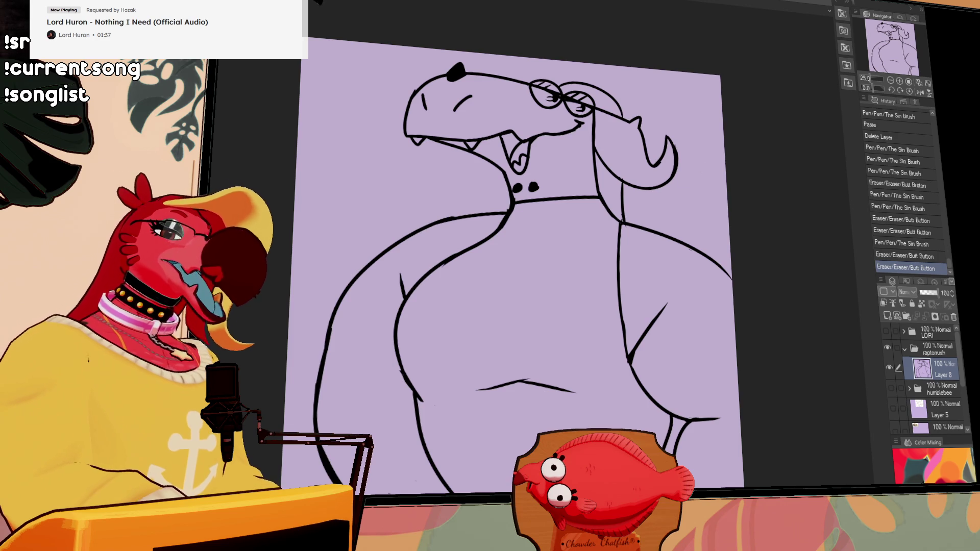
Step: Draw a line from the glasses, redraw the lower jaw lines and erase the stray mark
mouse_move(632, 151)
left_mouse_down()
mouse_move(594, 112)
mouse_move(632, 151)
mouse_move(592, 143)
left_mouse_up()
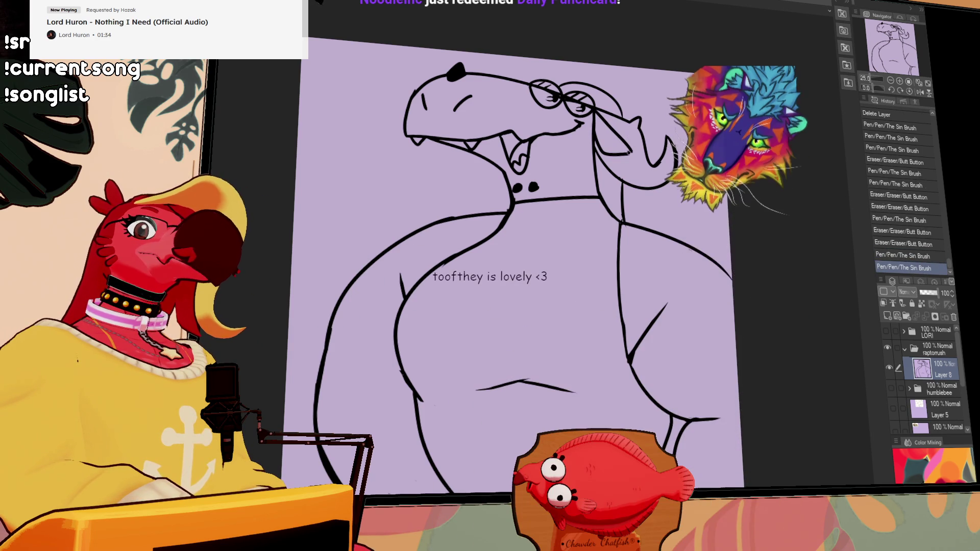
key("ctrl+z")
mouse_move(462, 176)
left_mouse_down()
mouse_move(479, 159)
mouse_move(469, 177)
mouse_move(505, 169)
left_mouse_up()
key("e")
left_click_drag(601, 143, 647, 164)
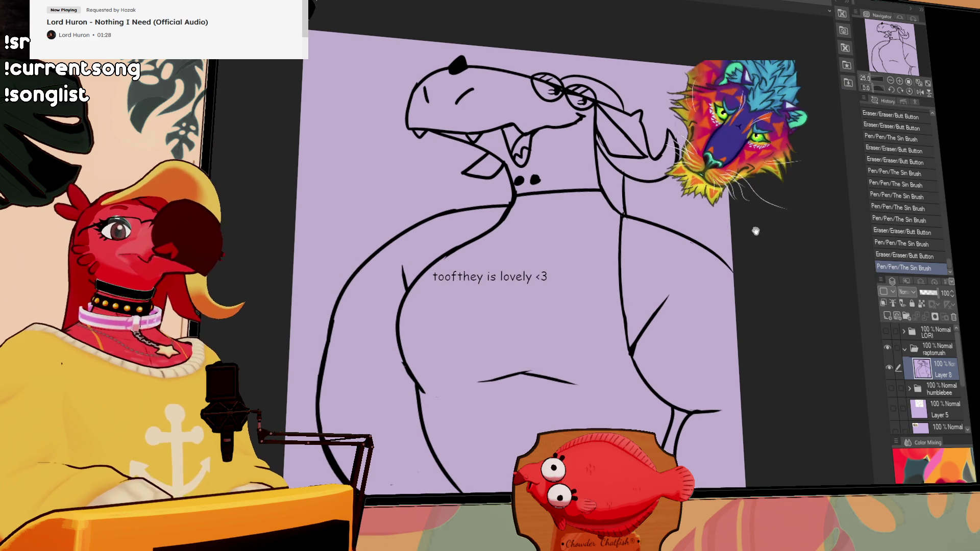
left_click_drag(597, 118, 629, 143)
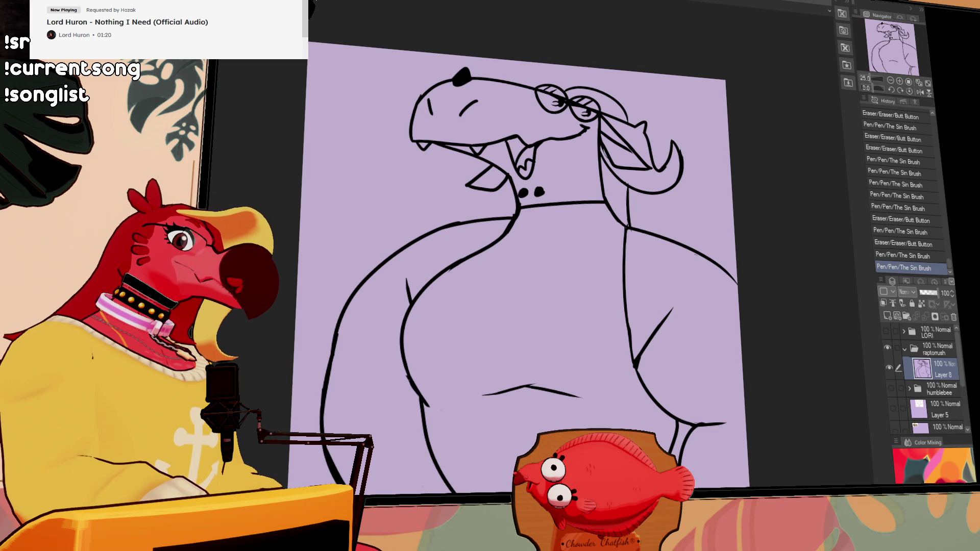
Step: Add a new fill layer below the lineart and make the lineart the reference layer
left_click(886, 317)
left_click_drag(941, 393, 942, 369)
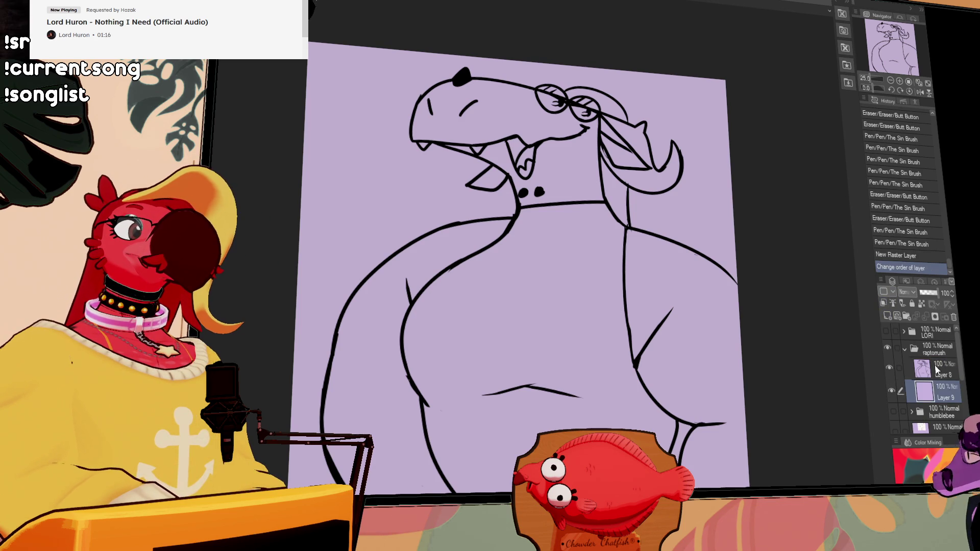
left_click(892, 304)
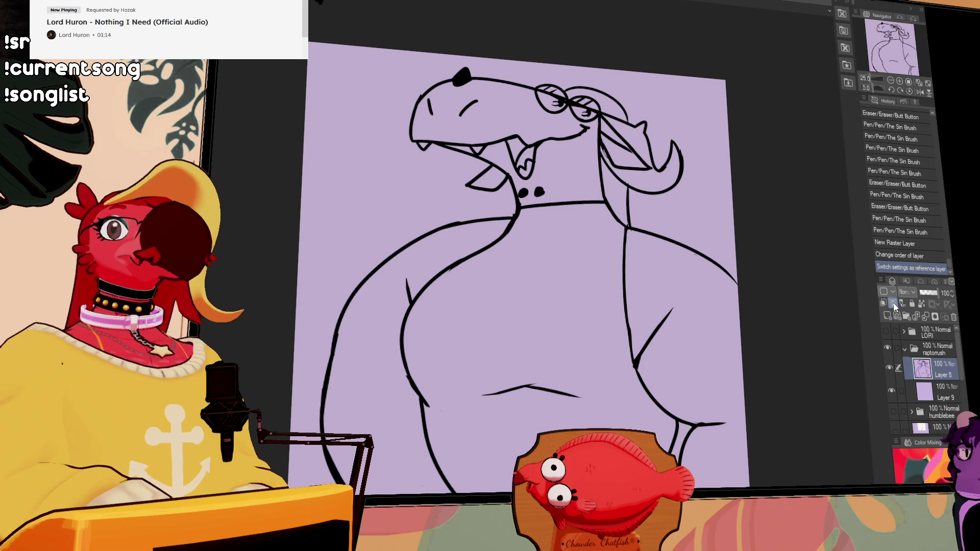
Step: Lasso-fill the whole raptor figure with dark blue
left_click(449, 118)
key("ctrl+z")
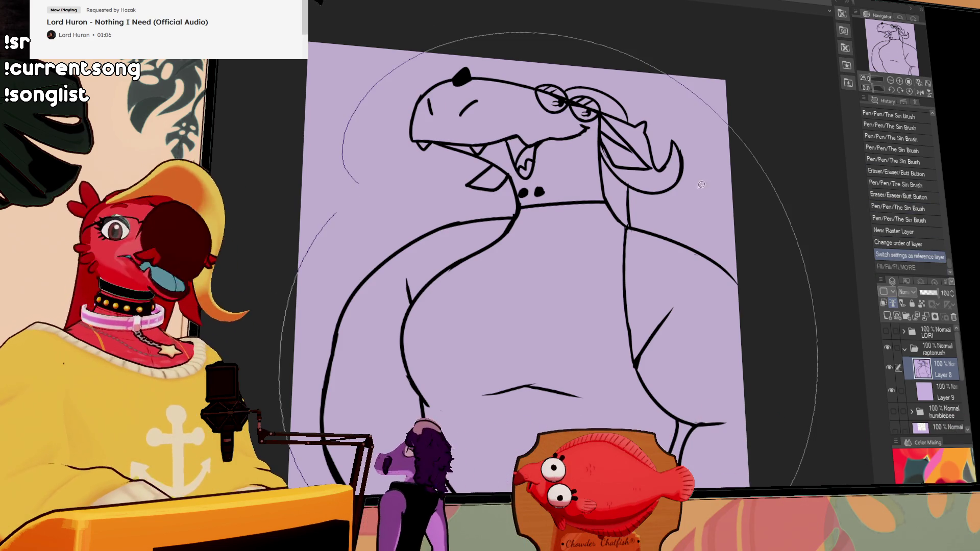
left_click(737, 205)
key("ctrl+z")
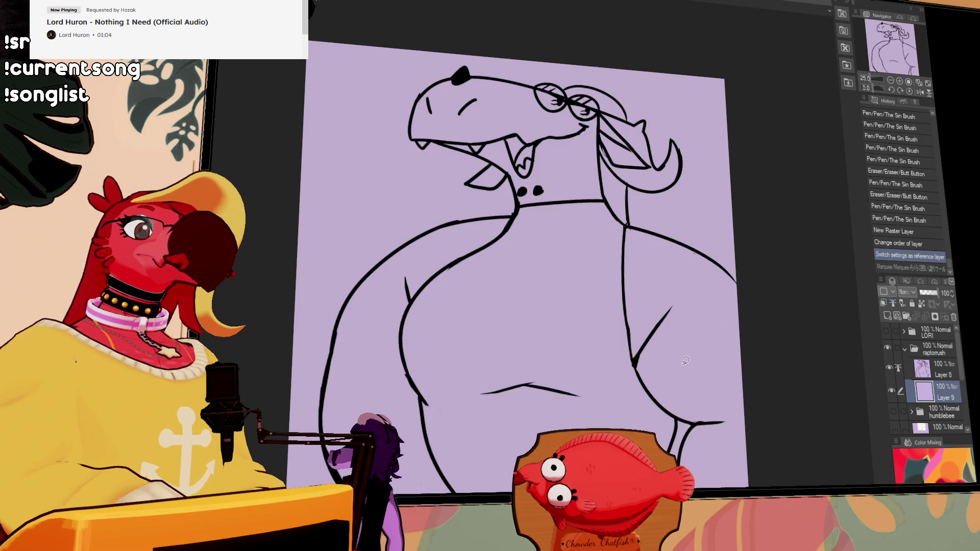
mouse_move(780, 283)
left_mouse_down()
mouse_move(632, 66)
mouse_move(377, 97)
mouse_move(286, 398)
mouse_move(281, 474)
left_mouse_up()
left_click_drag(696, 446, 756, 223)
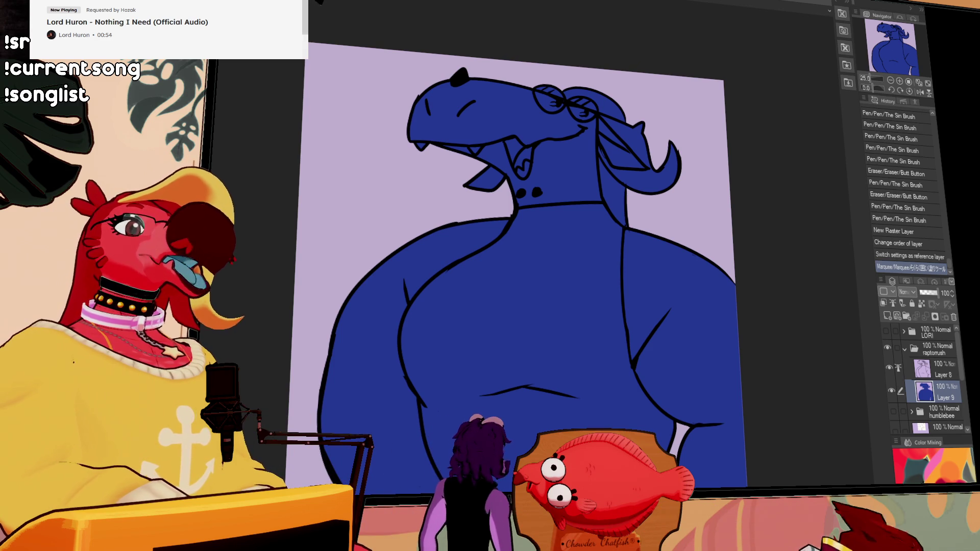
Step: On the lineart layer, redraw the line across the raptor's lower body and trim its ends
left_click(938, 371)
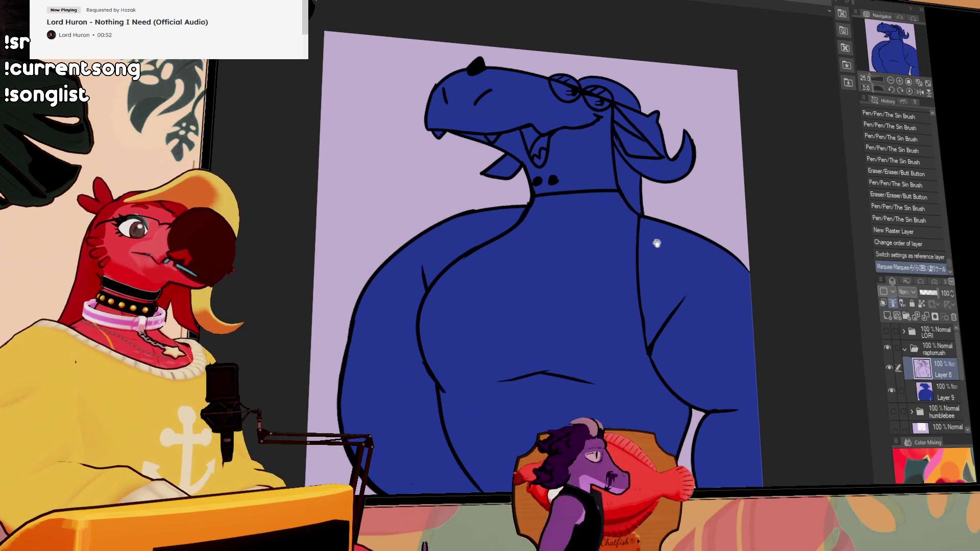
left_click_drag(368, 404, 438, 406)
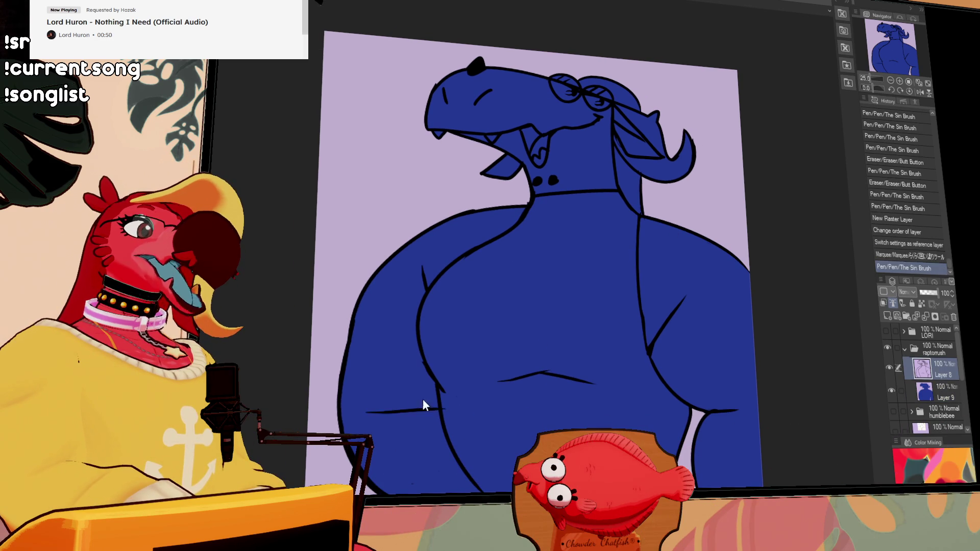
key("ctrl+z")
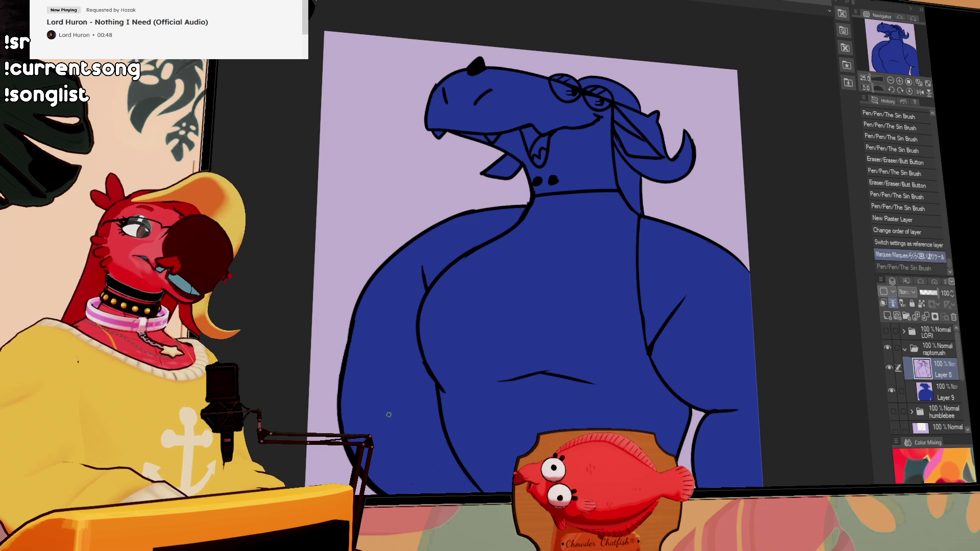
mouse_move(375, 415)
left_mouse_down()
mouse_move(469, 408)
mouse_move(460, 408)
left_mouse_up()
left_click_drag(462, 408, 449, 409)
left_click_drag(451, 409, 441, 410)
left_click(444, 388)
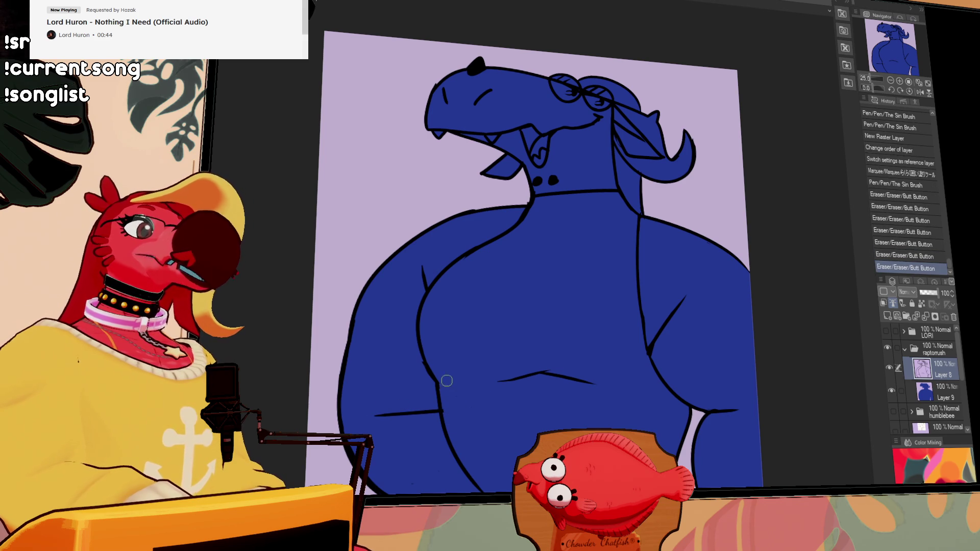
left_click(403, 393)
left_click(409, 421)
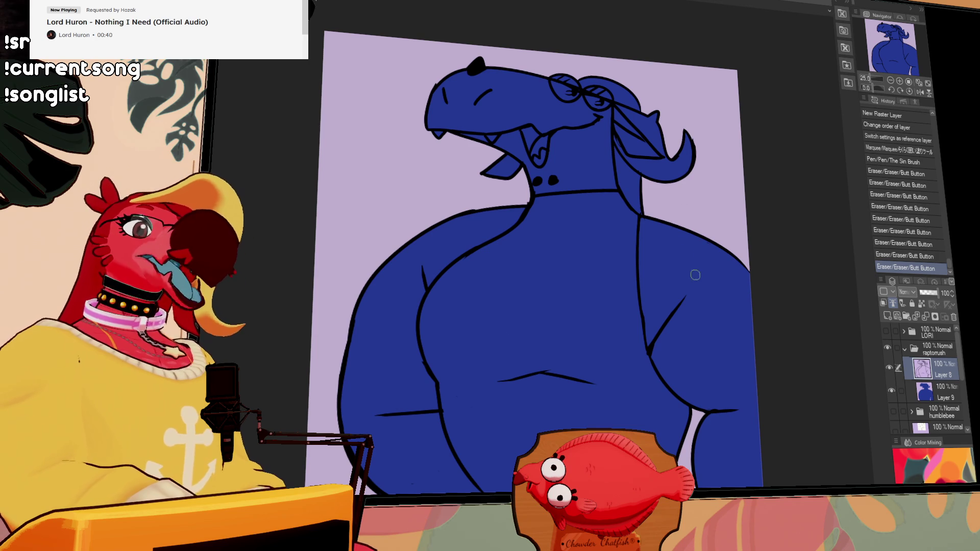
left_click(729, 412)
left_click(724, 407)
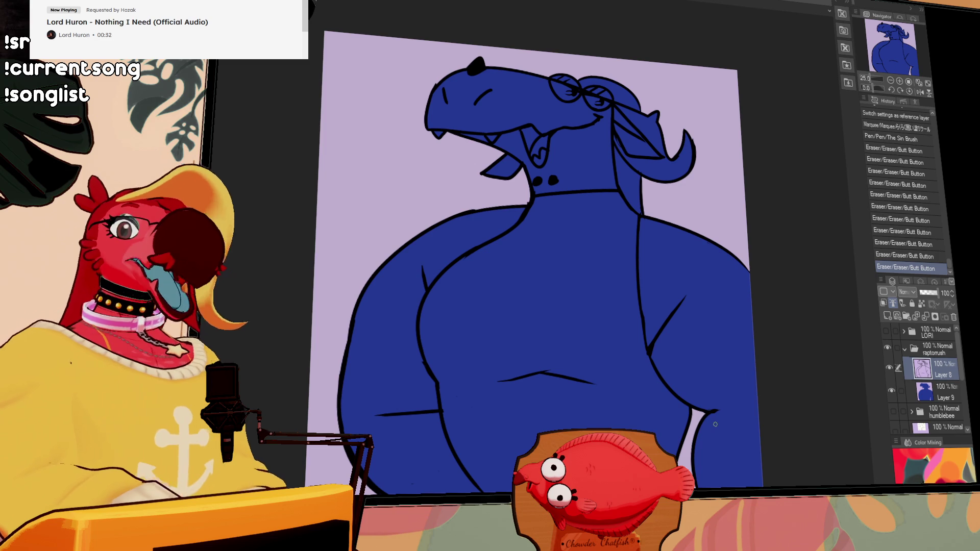
Step: Redraw the left arm line and erase its stray bits
left_click_drag(568, 292, 647, 259)
mouse_move(490, 363)
left_mouse_down()
mouse_move(466, 372)
mouse_move(520, 358)
mouse_move(462, 372)
left_mouse_up()
key("ctrl+z")
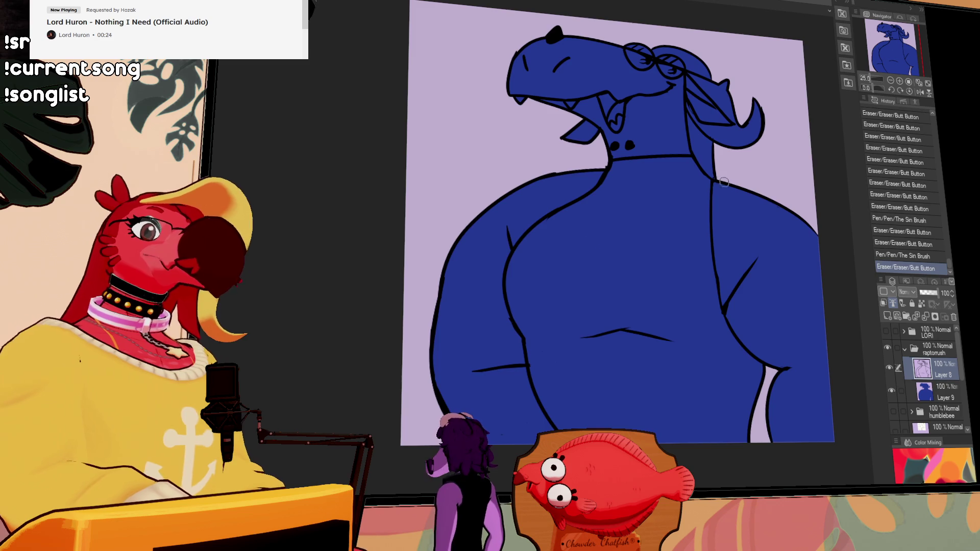
left_click_drag(789, 274, 715, 252)
left_click(730, 345)
left_click(730, 345)
left_click(728, 344)
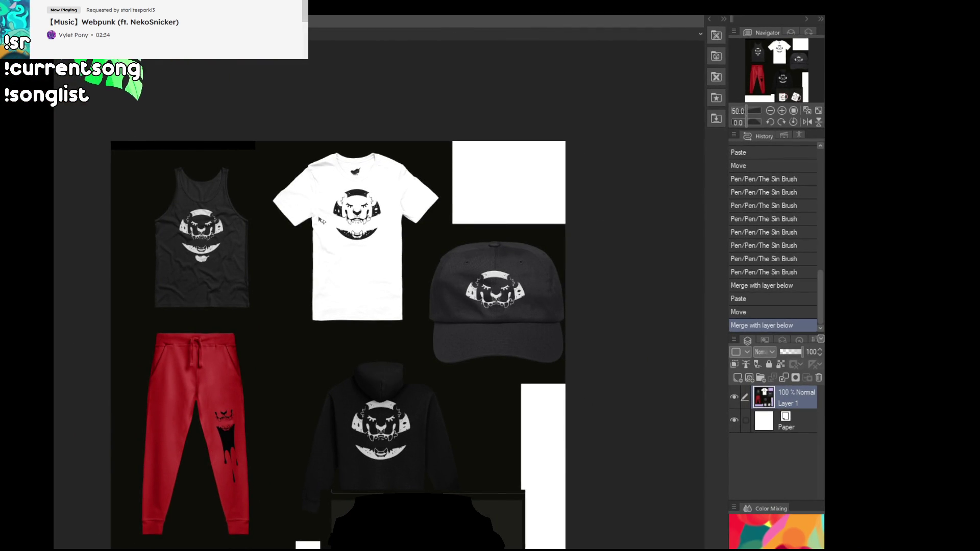
scroll(303, 244, "up", 3)
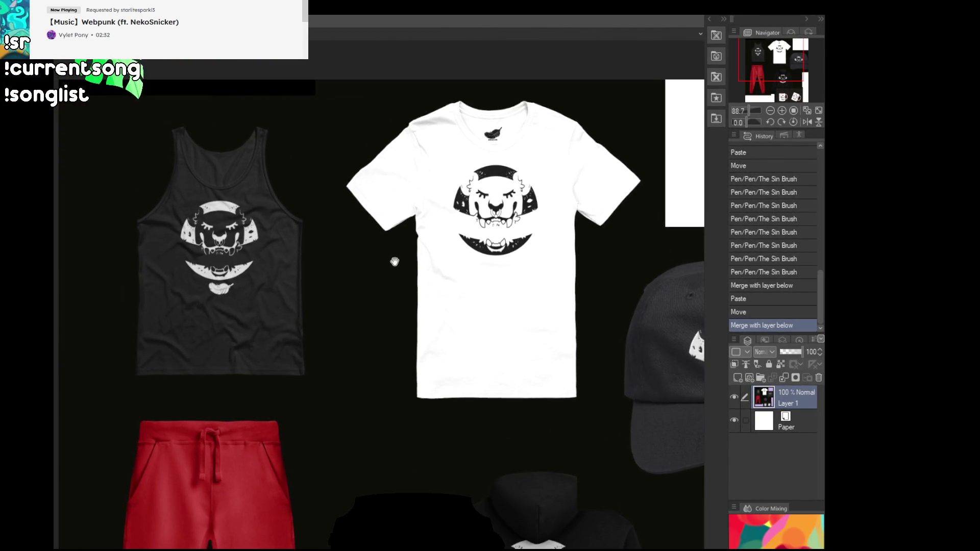
scroll(336, 332, "up", 3)
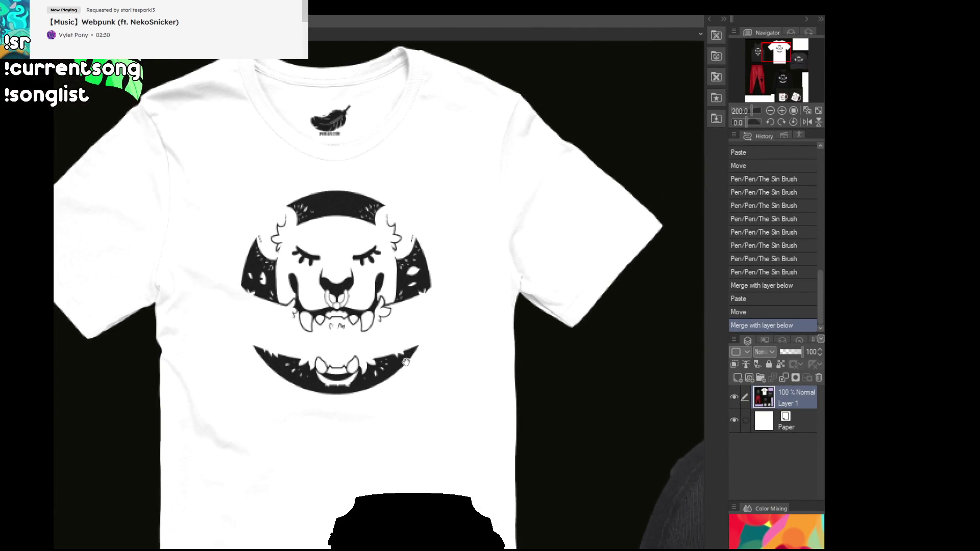
scroll(510, 311, "up", 3)
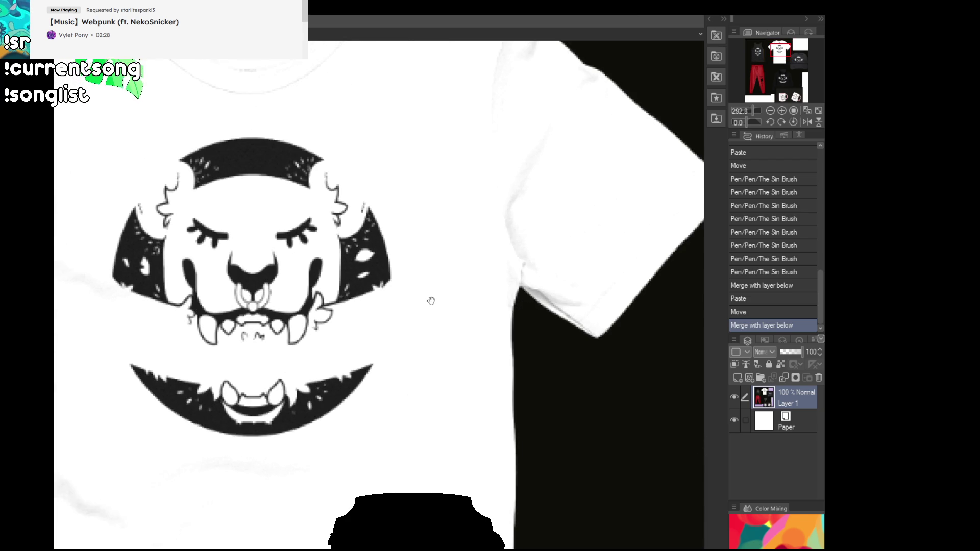
scroll(480, 318, "down", 4)
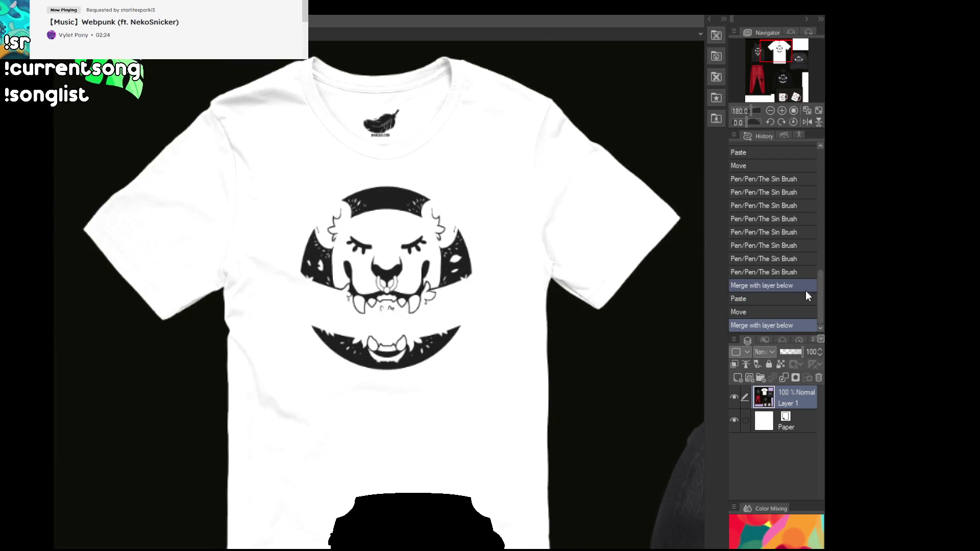
mouse_move(89, 416)
left_mouse_down()
mouse_move(501, 315)
mouse_move(586, 345)
left_mouse_up()
scroll(432, 292, "up", 2)
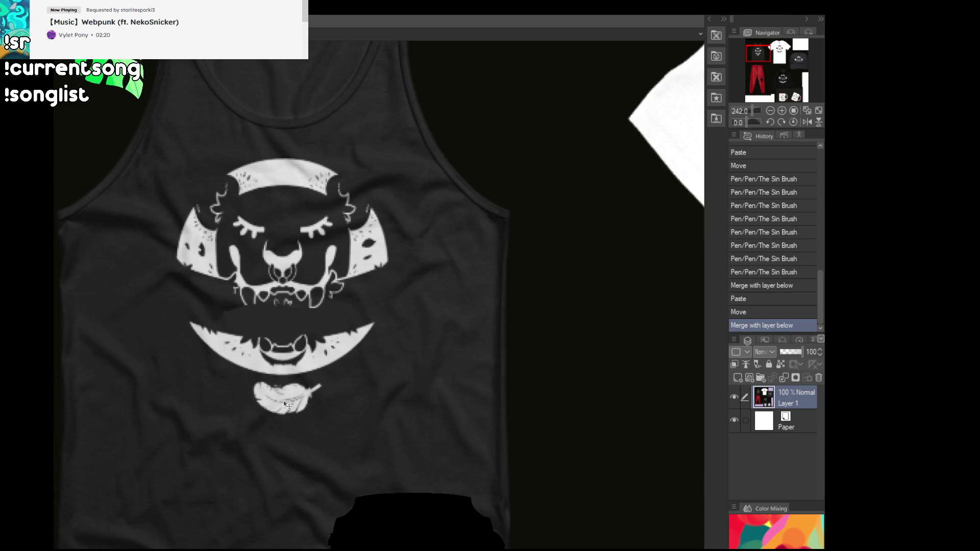
scroll(289, 406, "down", 3)
left_click_drag(540, 365, 243, 406)
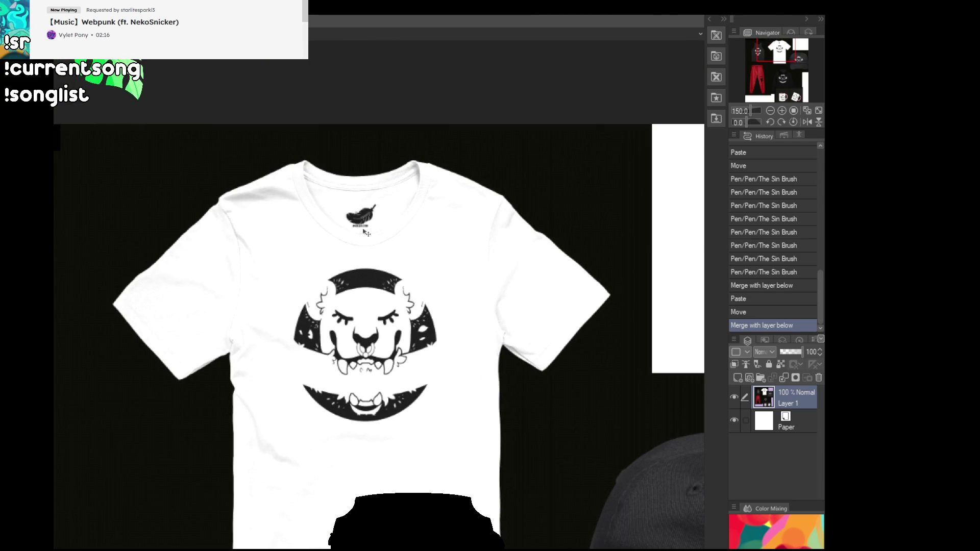
scroll(363, 232, "down", 1)
mouse_move(431, 286)
left_mouse_down()
mouse_move(411, 218)
mouse_move(451, 312)
mouse_move(312, 281)
mouse_move(291, 291)
mouse_move(406, 320)
left_mouse_up()
scroll(406, 320, "up", 1)
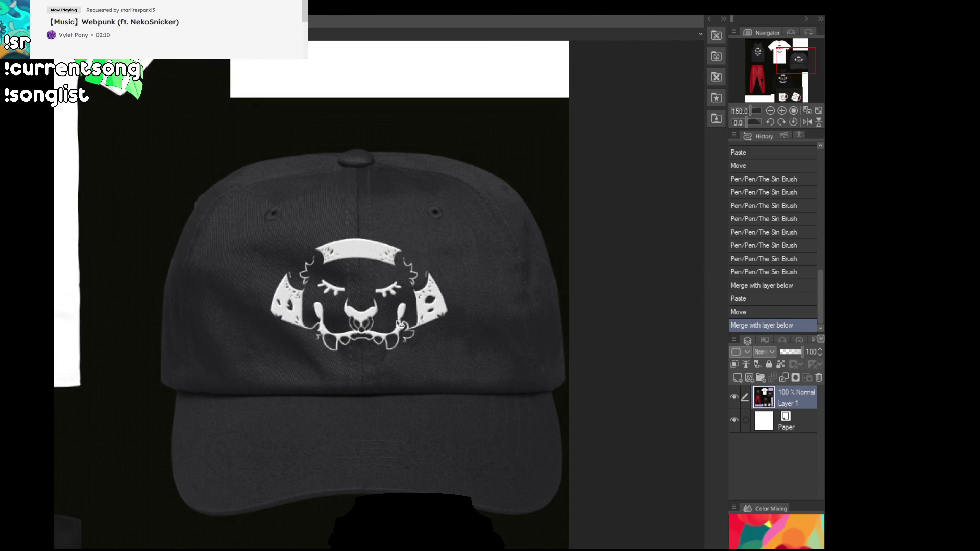
mouse_move(372, 380)
left_mouse_down()
mouse_move(360, 225)
mouse_move(234, 300)
mouse_move(448, 213)
left_mouse_up()
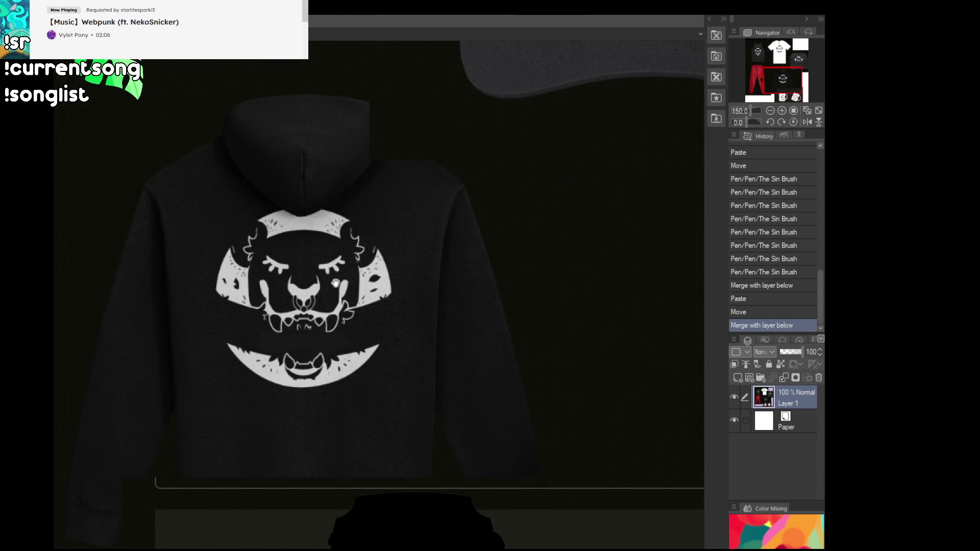
mouse_move(426, 260)
left_mouse_down()
mouse_move(391, 214)
mouse_move(406, 350)
mouse_move(397, 169)
left_mouse_up()
left_click_drag(387, 355, 385, 280)
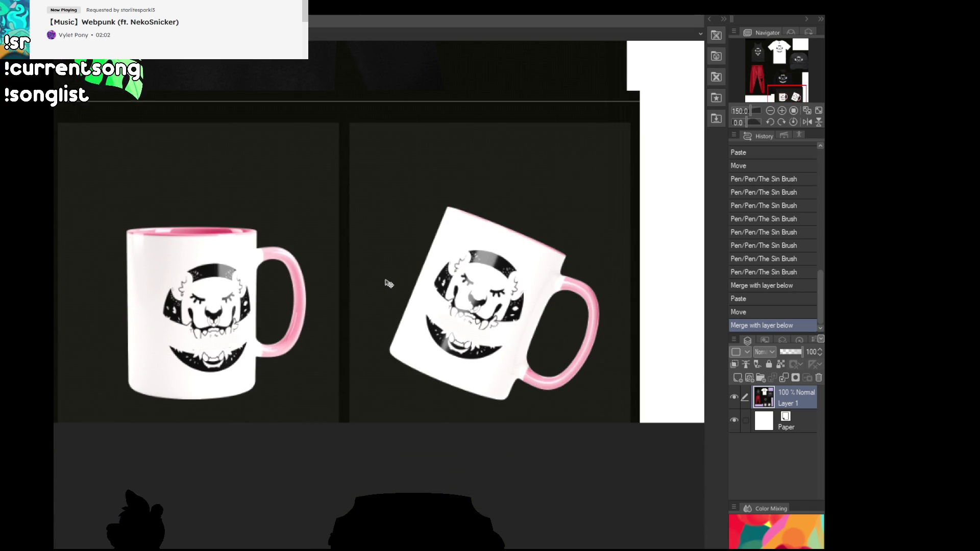
left_click_drag(142, 192, 167, 204)
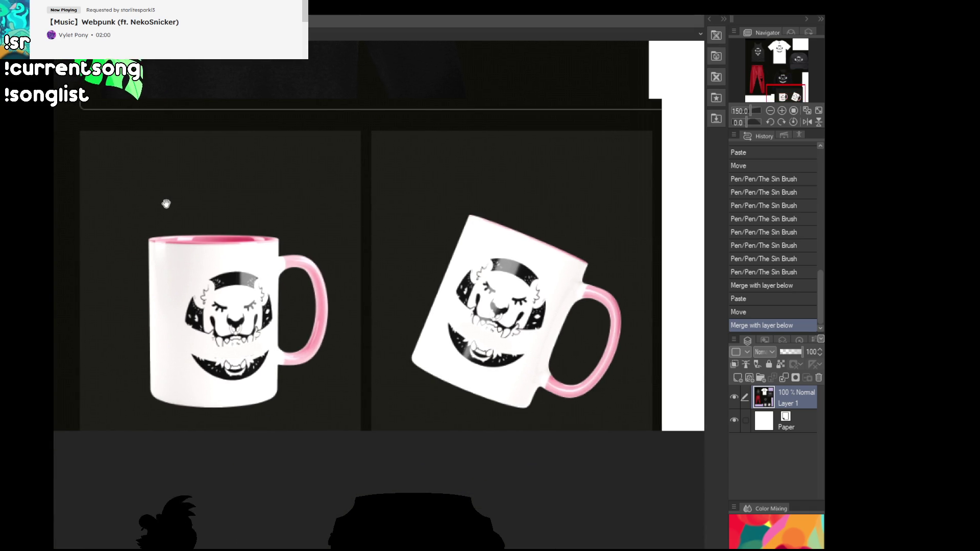
mouse_move(161, 168)
left_mouse_down()
mouse_move(245, 197)
mouse_move(269, 182)
mouse_move(390, 350)
mouse_move(390, 394)
left_mouse_up()
left_click_drag(485, 408, 484, 323)
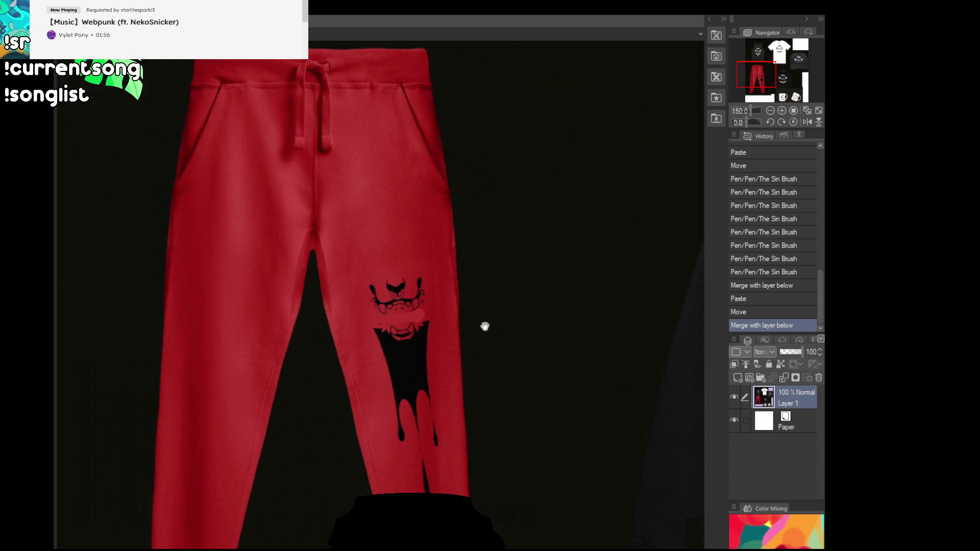
left_click_drag(460, 397, 459, 326)
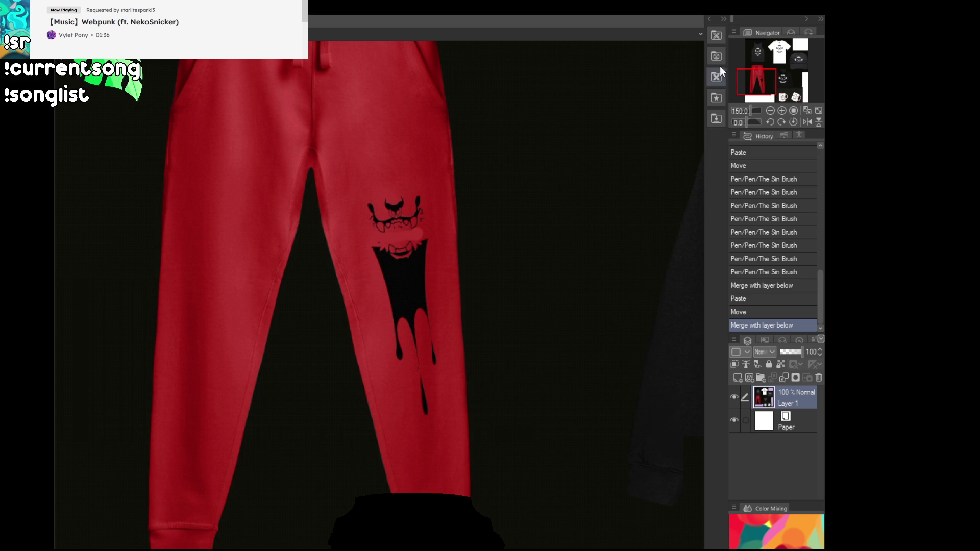
left_click(757, 51)
left_click_drag(757, 51, 773, 45)
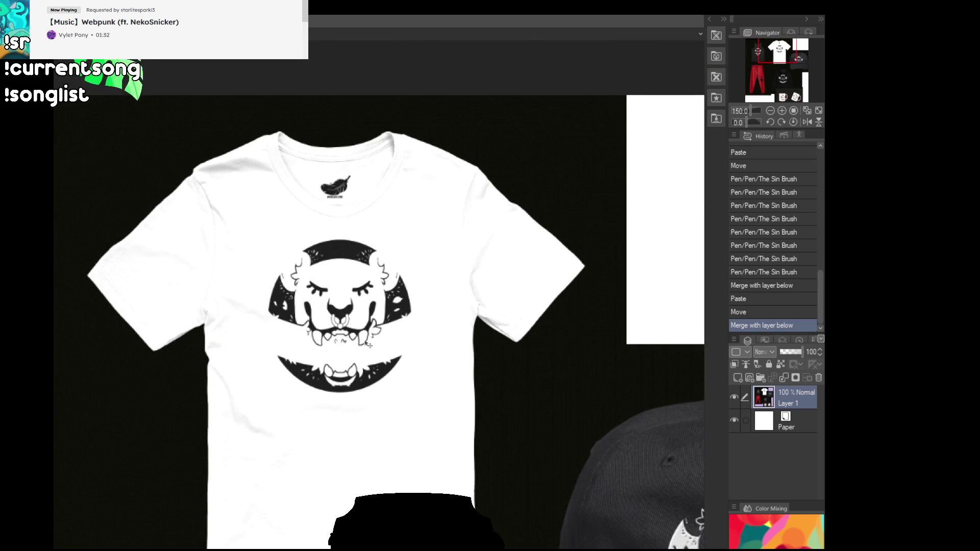
mouse_move(773, 53)
left_mouse_down()
mouse_move(754, 58)
mouse_move(776, 52)
left_mouse_up()
scroll(769, 58, "up", 3)
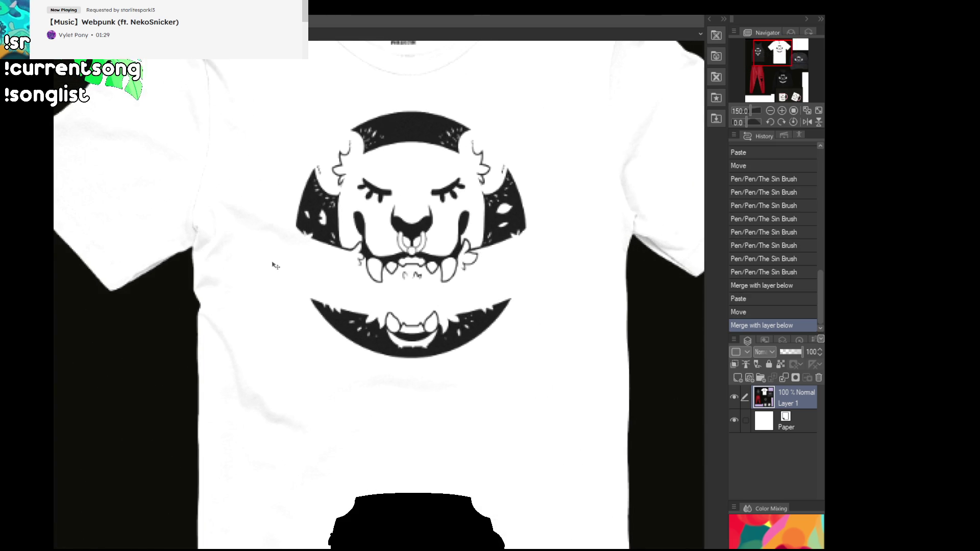
left_click_drag(159, 271, 622, 271)
scroll(432, 334, "up", 2)
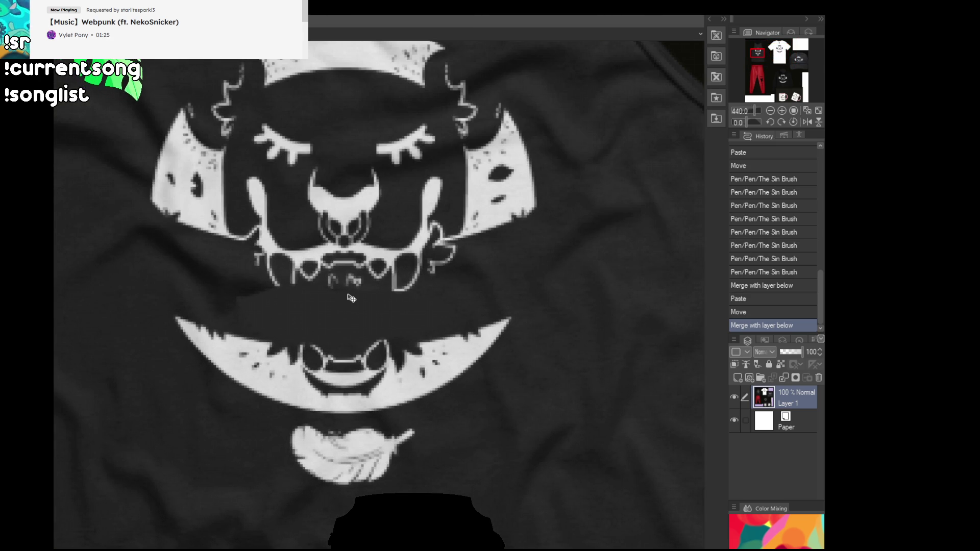
scroll(385, 279, "down", 4)
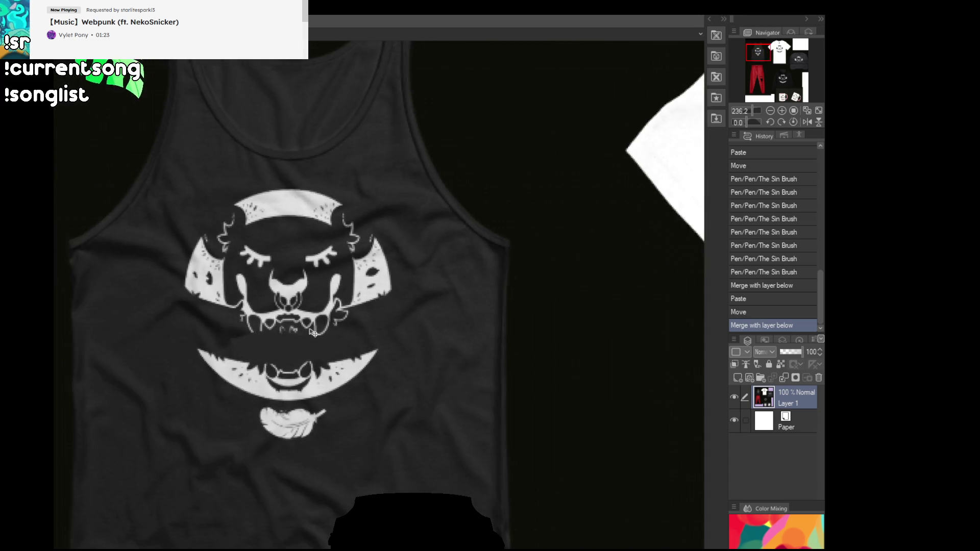
scroll(307, 338, "down", 2)
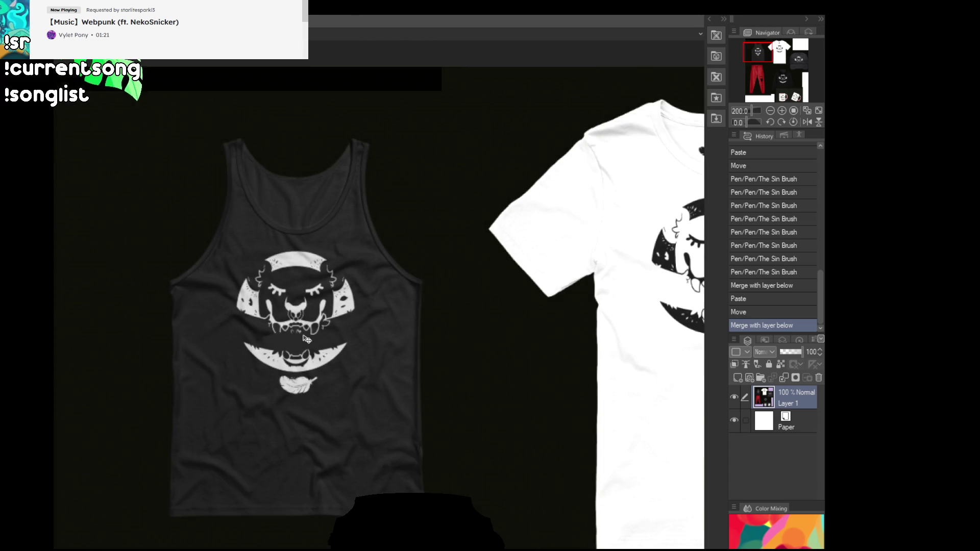
left_click_drag(471, 386, 307, 286)
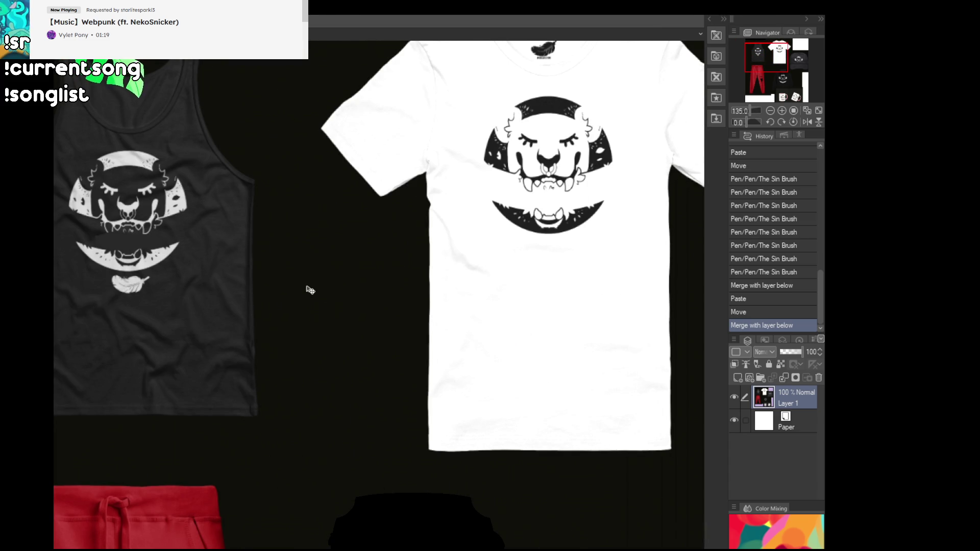
left_click_drag(345, 403, 190, 298)
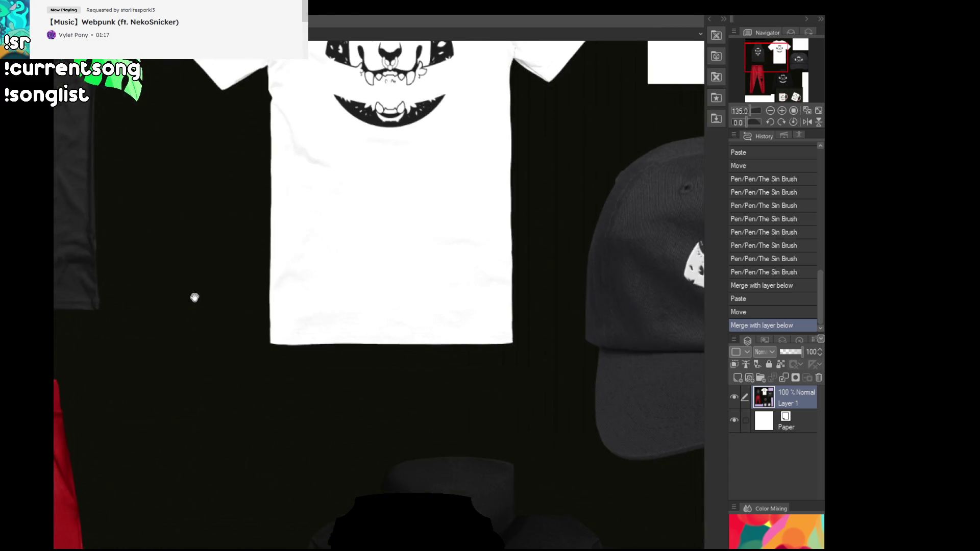
scroll(189, 298, "down", 3)
scroll(241, 317, "up", 1)
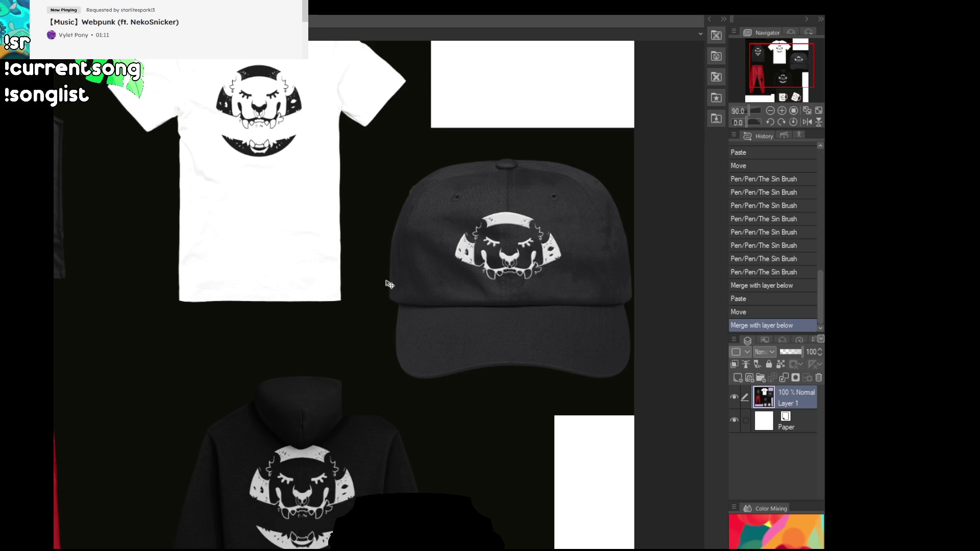
left_click_drag(753, 69, 745, 75)
scroll(494, 186, "down", 3)
scroll(472, 285, "up", 1)
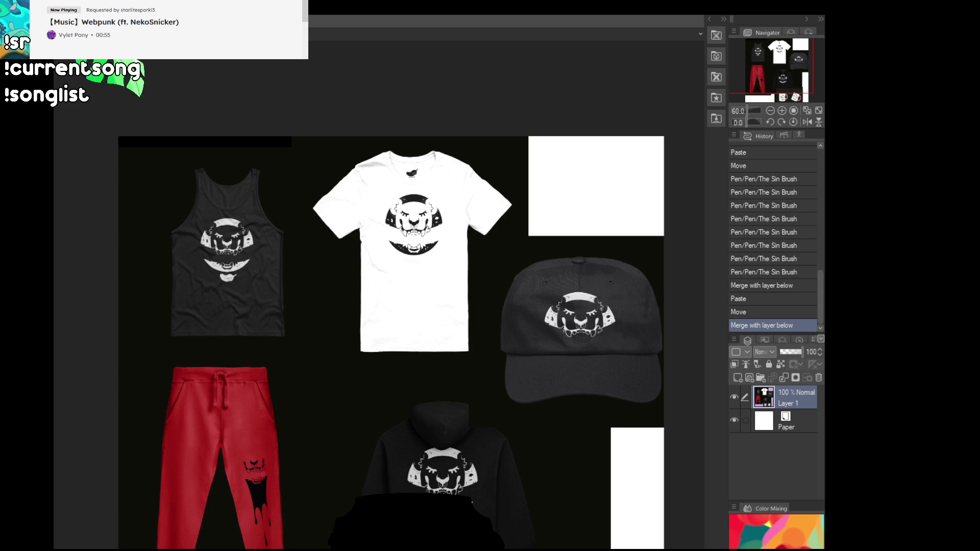
scroll(590, 348, "up", 3)
mouse_move(590, 348)
left_mouse_down()
mouse_move(296, 383)
mouse_move(273, 369)
mouse_move(295, 375)
left_mouse_up()
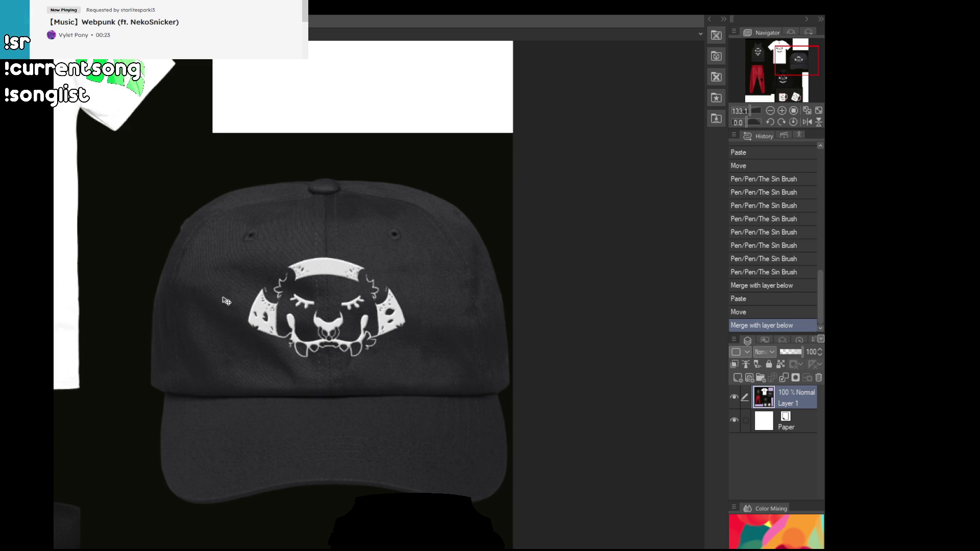
scroll(430, 157, "down", 2)
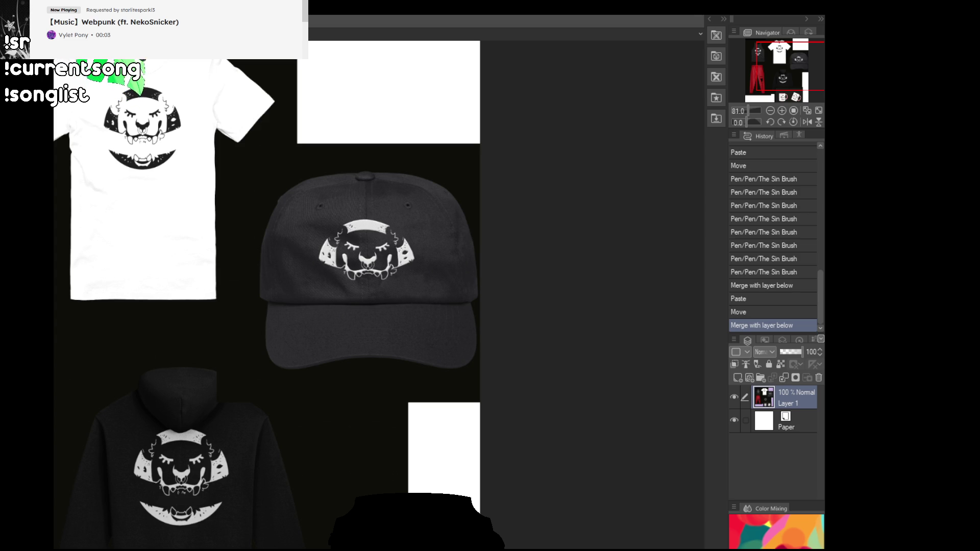
scroll(138, 125, "down", 4)
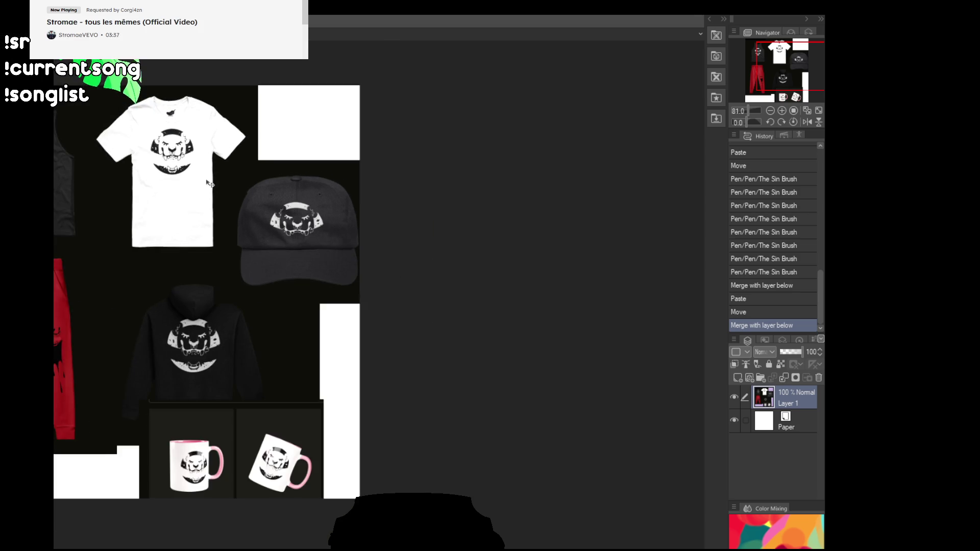
scroll(271, 230, "up", 2)
scroll(324, 258, "up", 3)
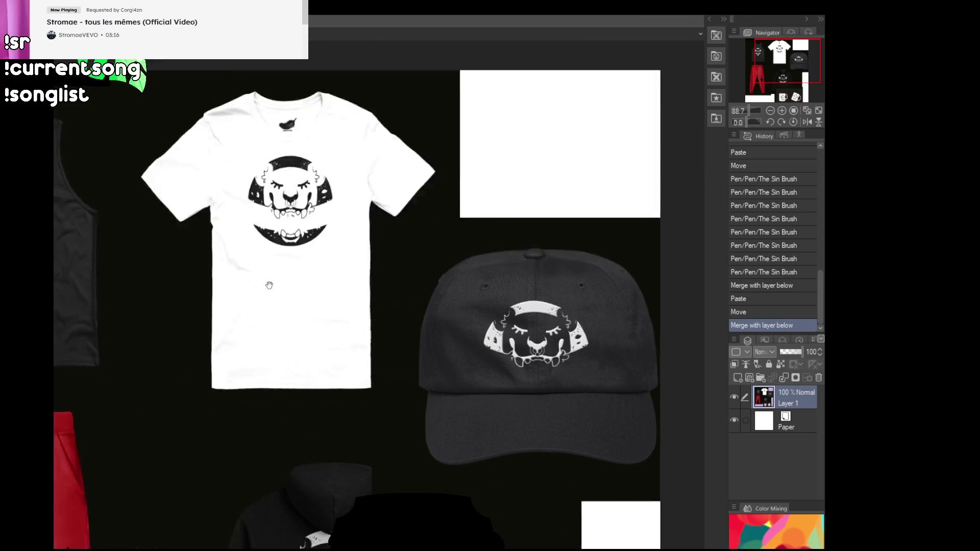
Step: Inspect the T-shirt, tank top, red pants and the cap's embroidered logo up close
left_click_drag(251, 271, 459, 286)
scroll(217, 331, "up", 3)
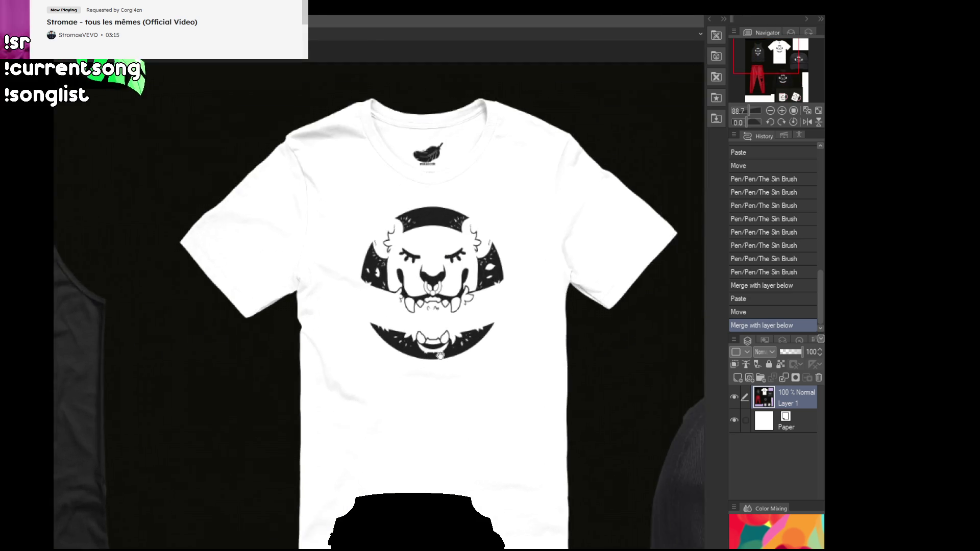
left_click_drag(218, 331, 572, 301)
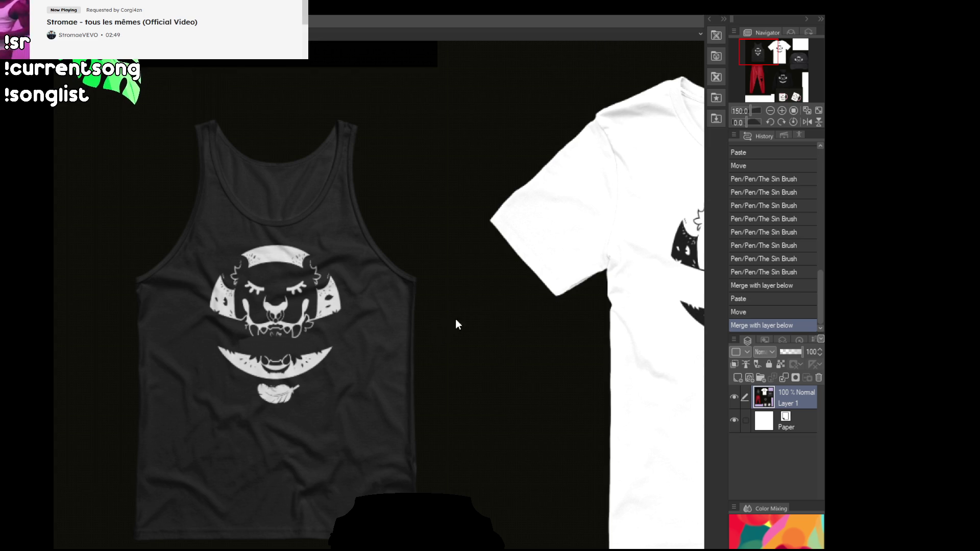
scroll(499, 319, "down", 3)
left_click_drag(499, 320, 293, 258)
scroll(182, 317, "up", 3)
mouse_move(190, 313)
left_mouse_down()
mouse_move(322, 356)
mouse_move(341, 334)
left_mouse_up()
mouse_move(604, 348)
left_mouse_down()
mouse_move(293, 391)
mouse_move(292, 541)
left_mouse_up()
left_click_drag(286, 357, 316, 536)
scroll(368, 342, "up", 2)
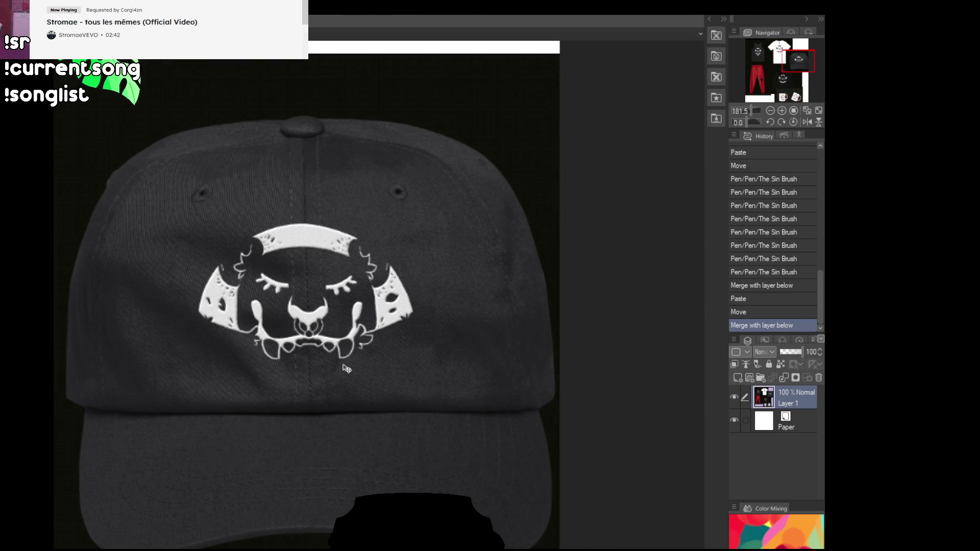
left_click_drag(360, 414, 374, 397)
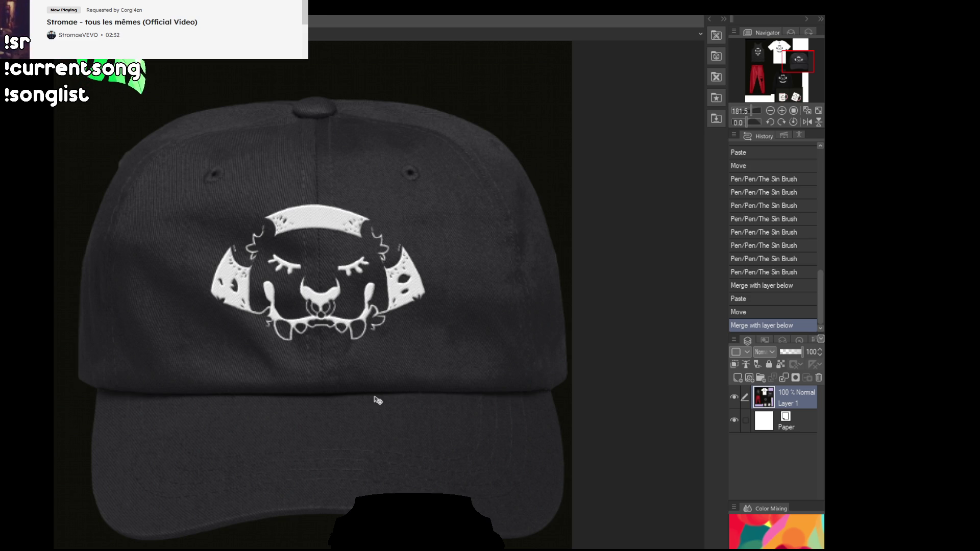
Step: Zoom out to view the whole mockup sheet, then switch to the raptor drawing document
scroll(376, 433, "down", 5)
mouse_move(275, 482)
left_mouse_down()
mouse_move(330, 480)
mouse_move(405, 391)
left_mouse_up()
left_click_drag(325, 417, 376, 407)
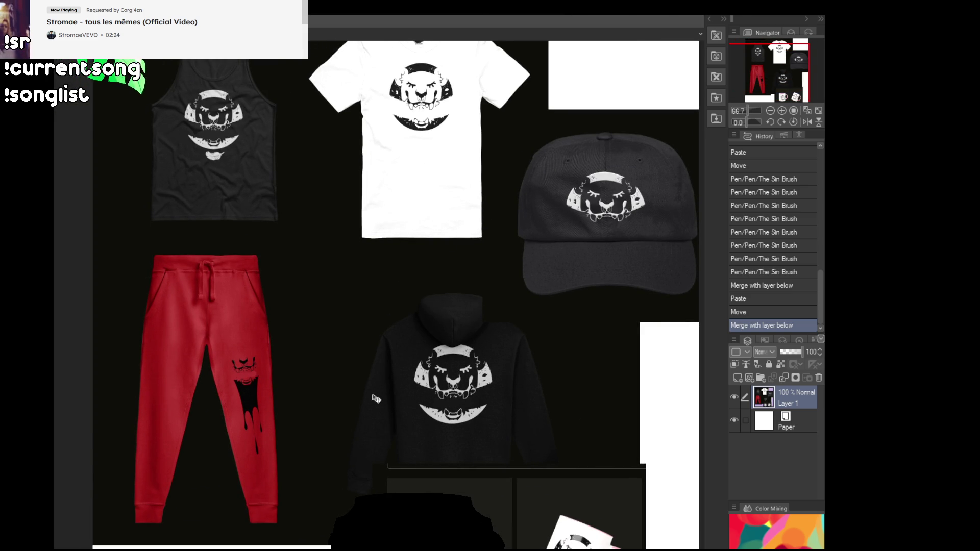
scroll(313, 409, "up", 2)
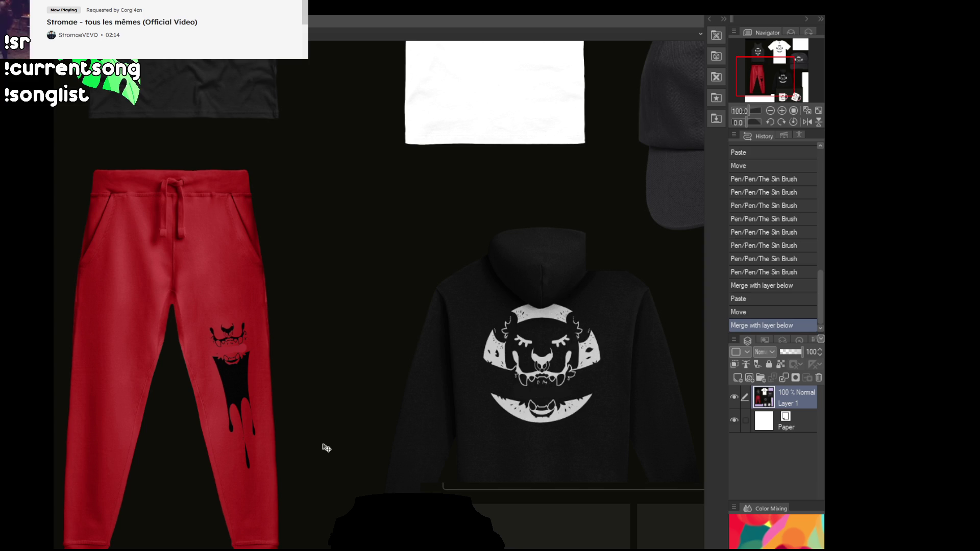
scroll(347, 447, "down", 1)
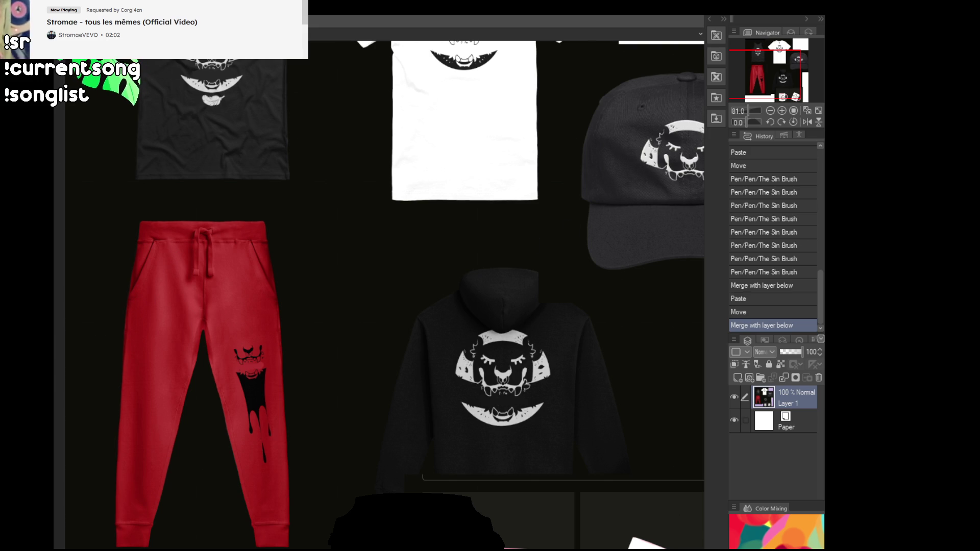
key("ctrl+Tab")
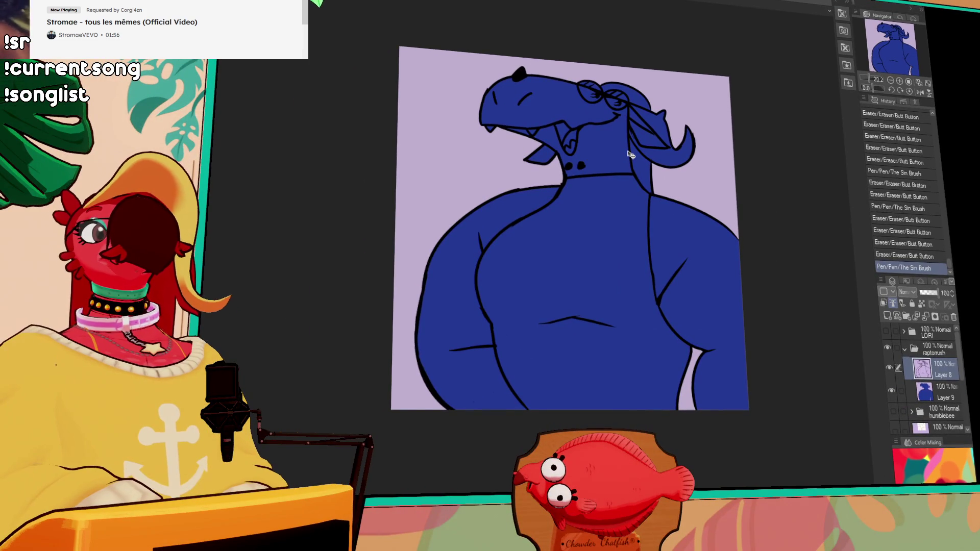
Step: Paste a black beanie product photo onto the raptor canvas
scroll(679, 230, "up", 1)
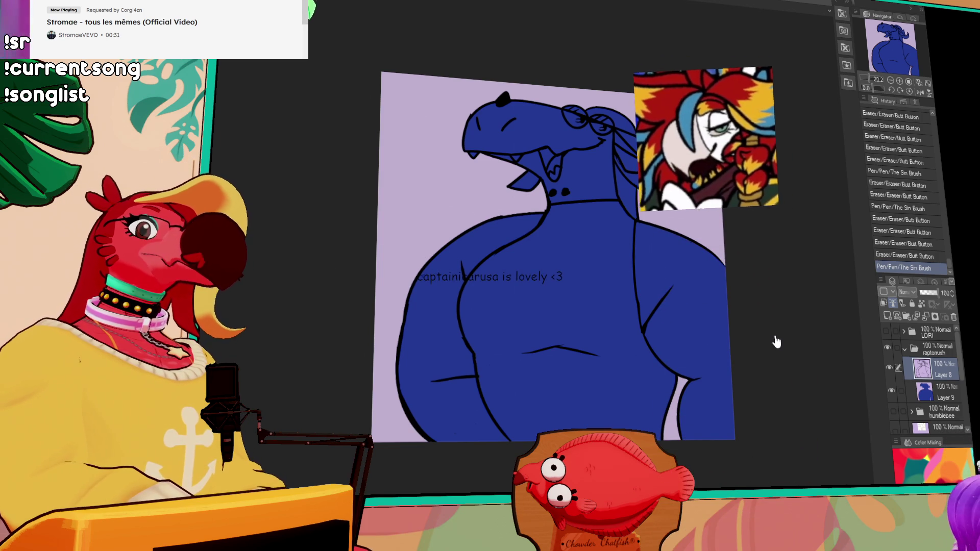
key("ctrl+v")
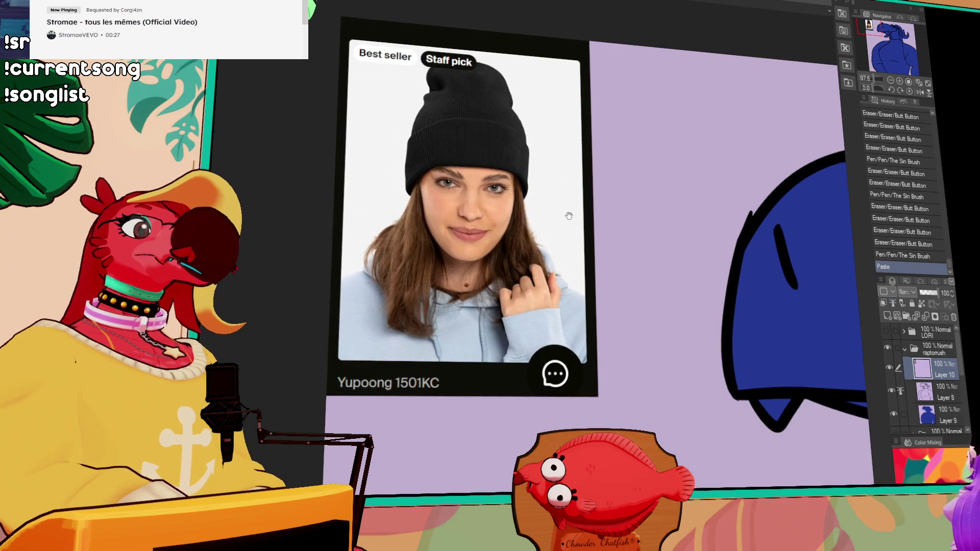
Step: Paste a second beanie photo, nudge it into place and examine the grey beanie up close
scroll(566, 213, "up", 2)
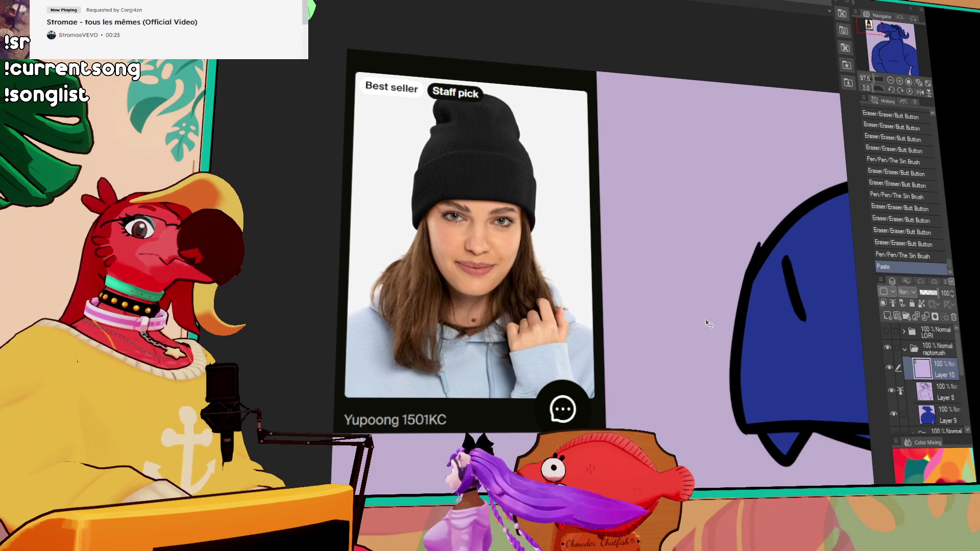
key("ctrl+v")
mouse_move(629, 346)
left_mouse_down()
mouse_move(354, 299)
mouse_move(599, 310)
mouse_move(624, 338)
left_mouse_up()
scroll(568, 303, "up", 5)
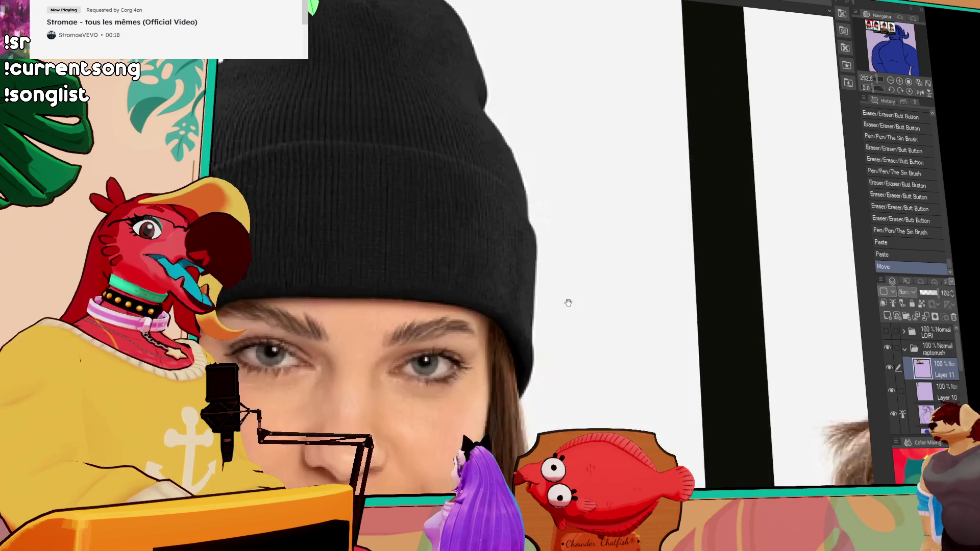
mouse_move(567, 303)
left_mouse_down()
mouse_move(679, 306)
mouse_move(454, 306)
mouse_move(530, 365)
left_mouse_up()
mouse_move(280, 441)
left_mouse_down()
mouse_move(524, 306)
mouse_move(524, 339)
left_mouse_up()
scroll(525, 306, "down", 3)
scroll(524, 339, "up", 2)
left_click_drag(616, 334, 362, 304)
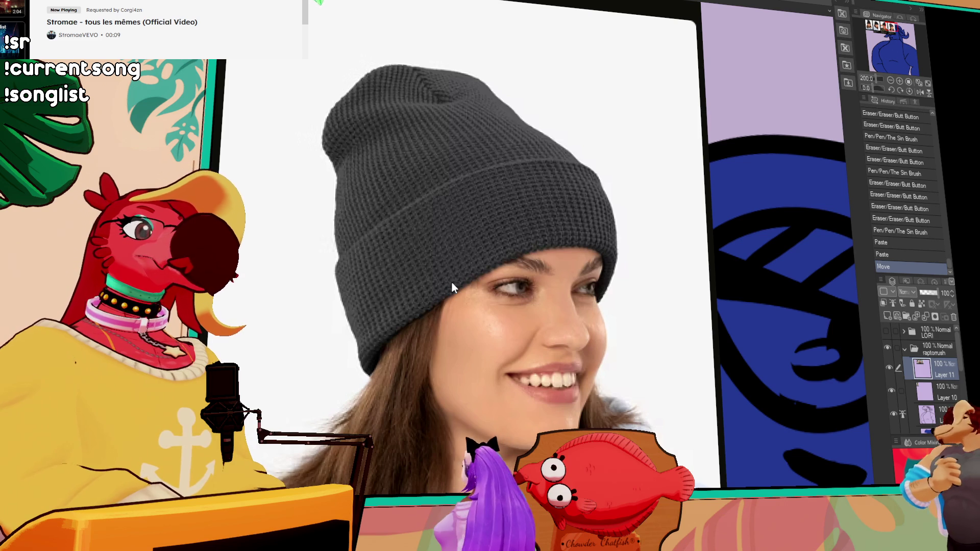
scroll(451, 283, "down", 5)
scroll(600, 302, "up", 2)
scroll(601, 302, "down", 2)
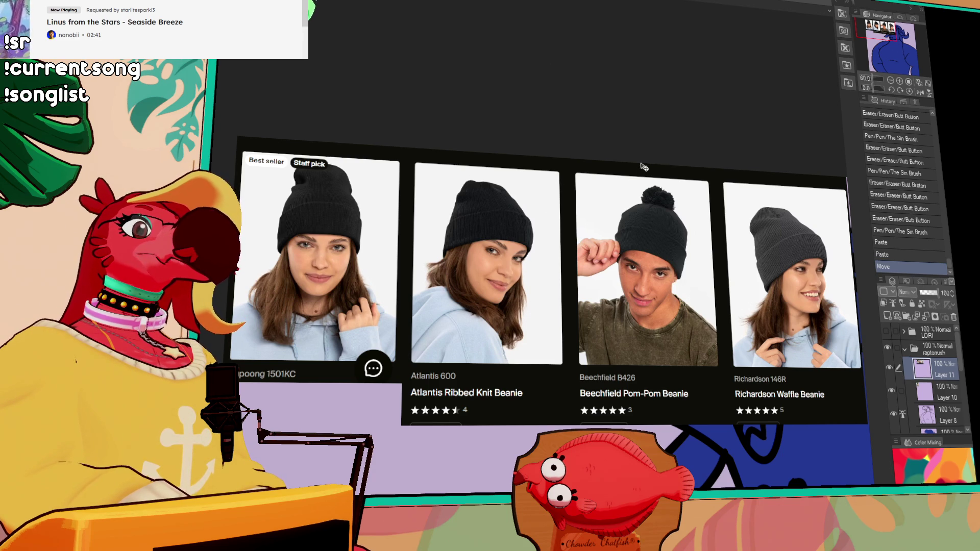
Step: Paste a larger beanie photo and place it on the third card slot
key("ctrl+v")
mouse_move(617, 193)
left_mouse_down()
mouse_move(700, 278)
mouse_move(749, 278)
mouse_move(758, 289)
left_mouse_up()
scroll(758, 288, "up", 3)
scroll(758, 288, "down", 3)
left_click_drag(542, 300, 762, 137)
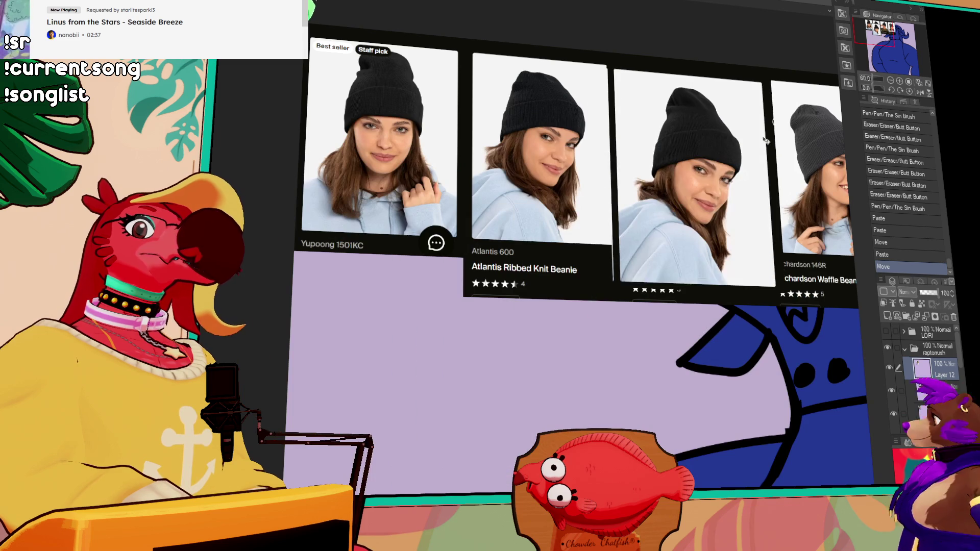
scroll(762, 136, "up", 5)
mouse_move(531, 194)
left_mouse_down()
mouse_move(683, 207)
mouse_move(490, 202)
mouse_move(658, 204)
mouse_move(474, 191)
left_mouse_up()
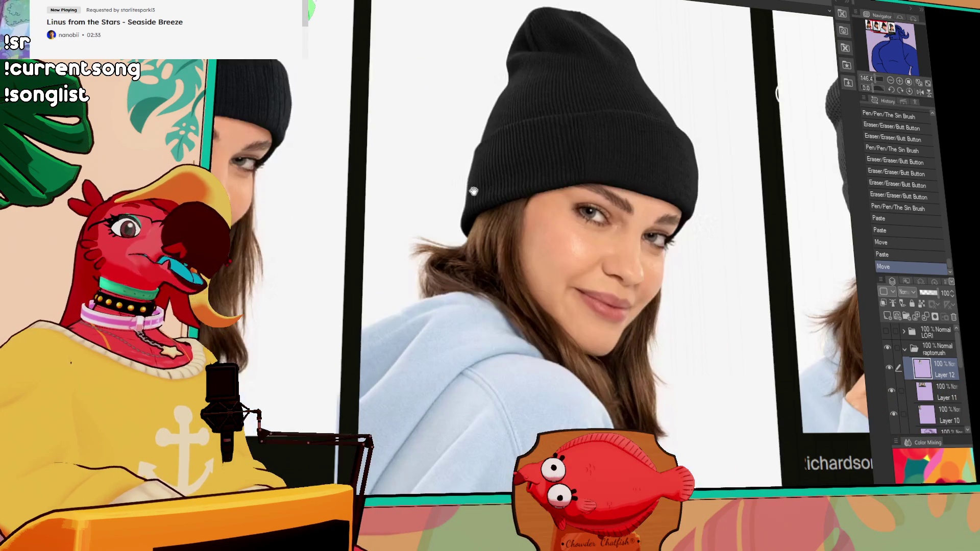
left_click_drag(593, 256, 572, 214)
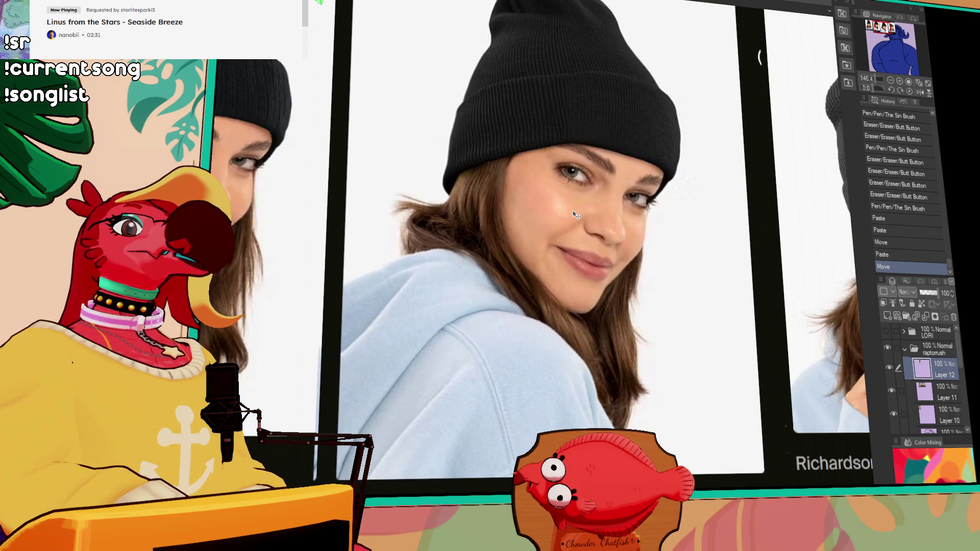
Step: Compare the beanie cards, including Richardson 146R, and move the tilted-head photo to the lower left
scroll(555, 201, "down", 3)
scroll(666, 252, "up", 2)
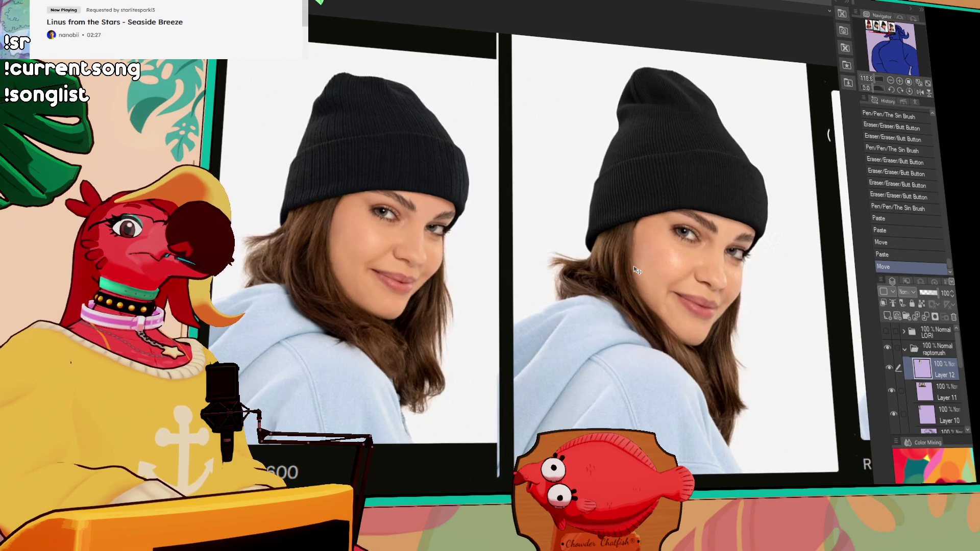
left_click_drag(637, 270, 480, 264)
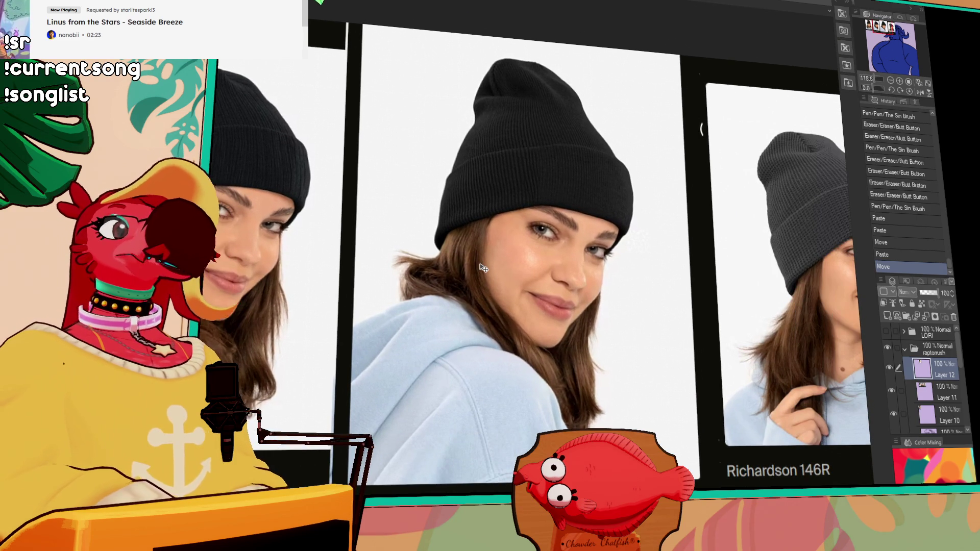
mouse_move(618, 283)
left_mouse_down()
mouse_move(142, 273)
mouse_move(551, 281)
left_mouse_up()
scroll(551, 281, "down", 3)
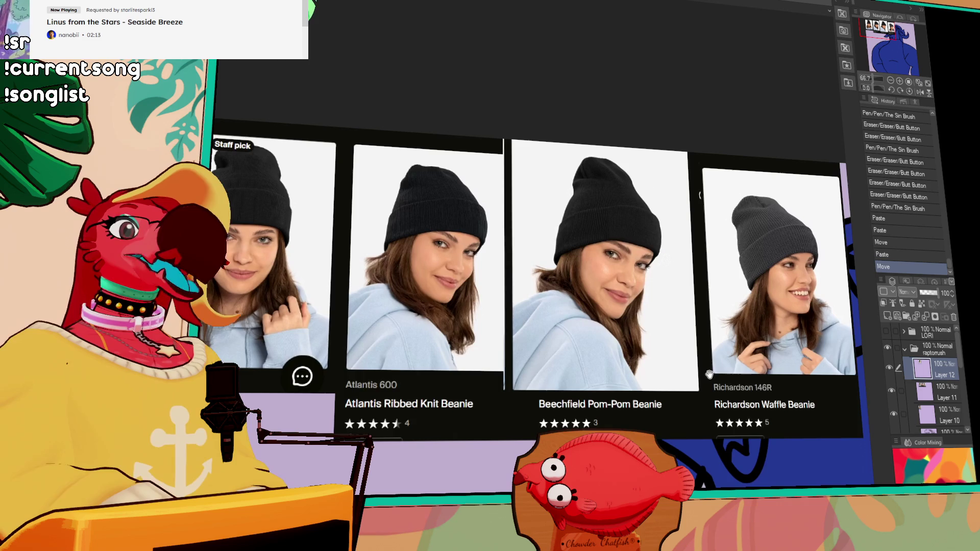
mouse_move(761, 380)
left_mouse_down()
mouse_move(352, 331)
mouse_move(344, 381)
mouse_move(276, 371)
mouse_move(604, 329)
left_mouse_up()
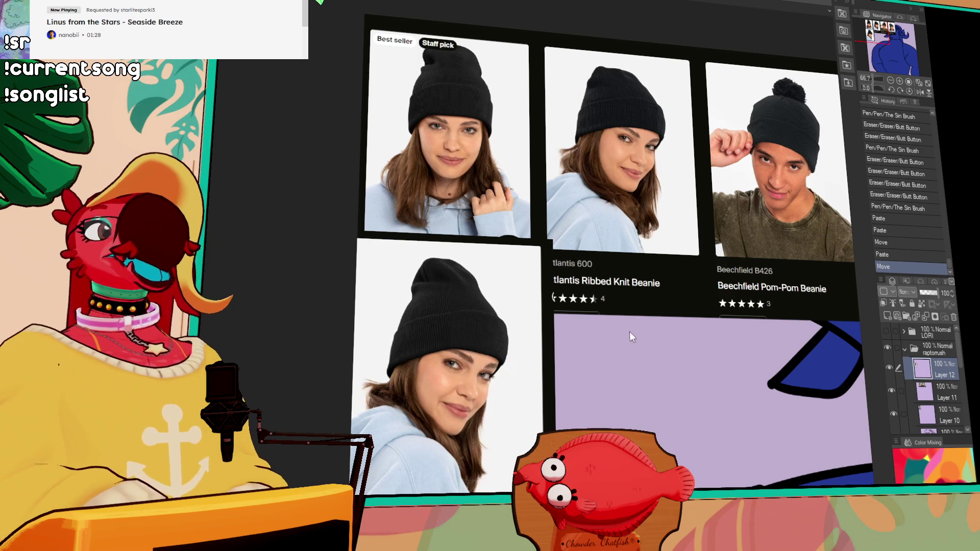
Step: Paste a large close-up of a black ribbed beanie as new Layer 13
key("ctrl+v")
Step: Move the pasted beanie close-up onto the purple area of the canvas
left_click_drag(460, 153, 679, 431)
scroll(735, 314, "up", 5)
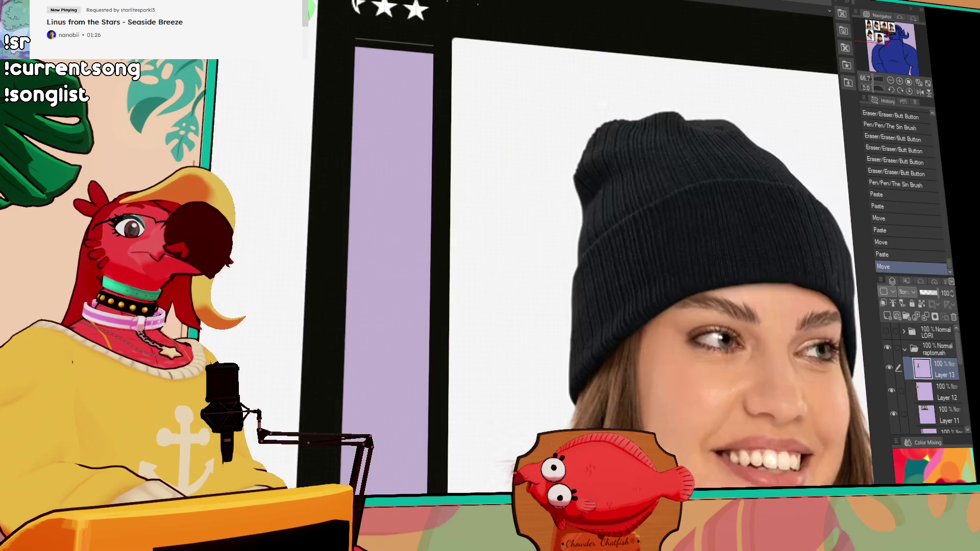
scroll(734, 314, "up", 2)
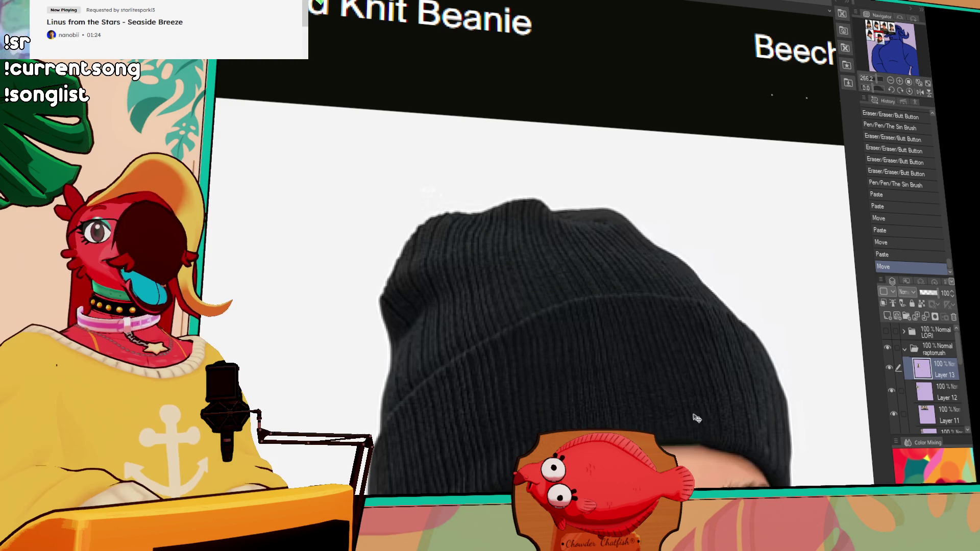
scroll(560, 177, "down", 3)
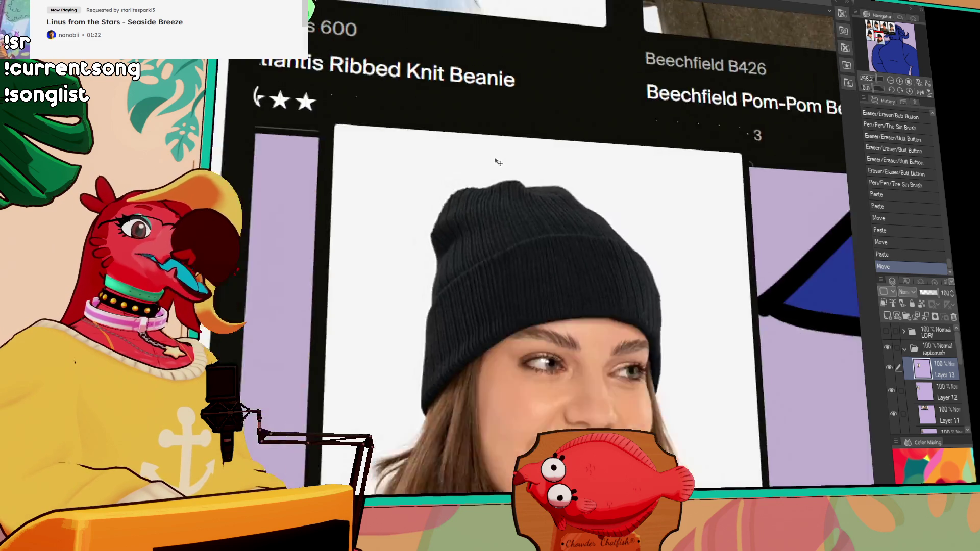
scroll(559, 177, "down", 5)
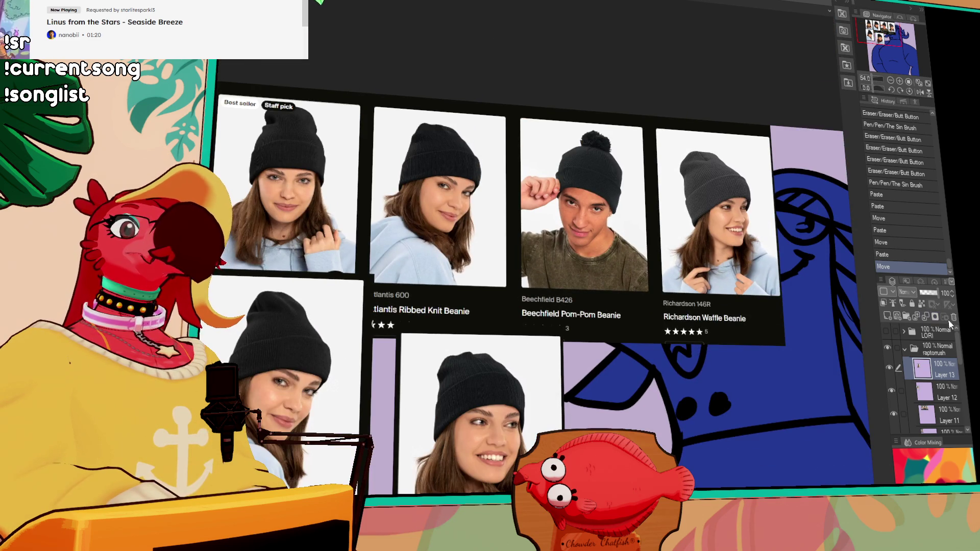
Step: Delete the pasted beanie photo layers and return to the merch mockup document
left_click(953, 317)
left_click(953, 317)
left_click(953, 317)
left_click(952, 317)
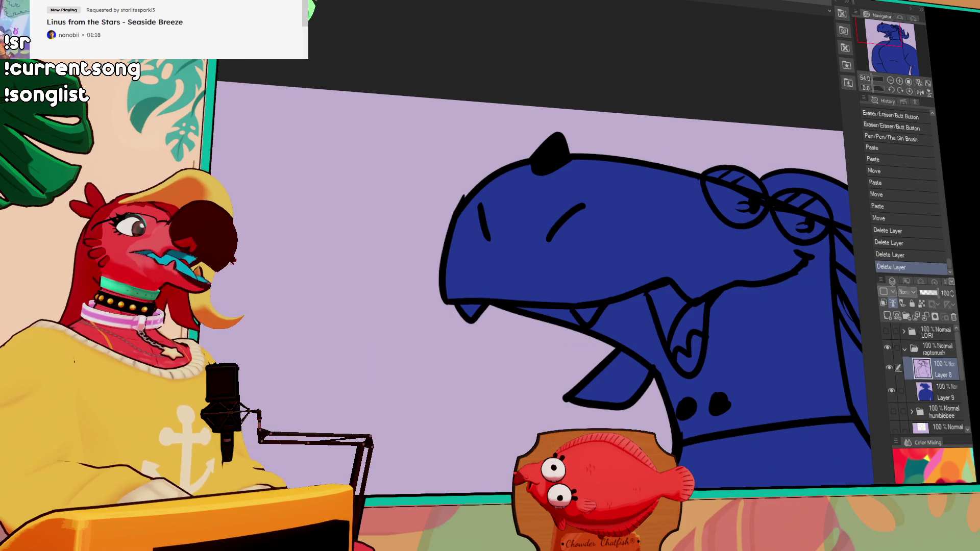
key("ctrl+Tab")
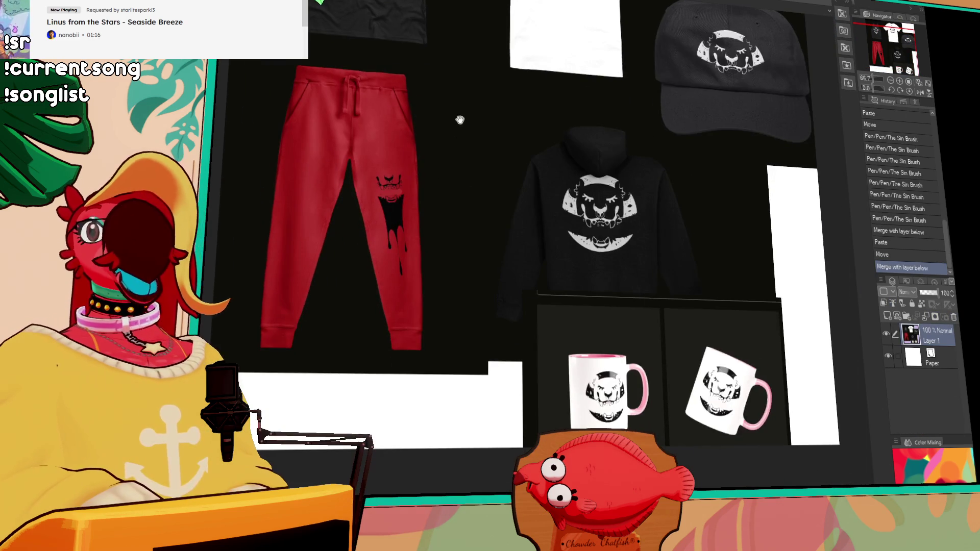
Step: Pan around the mockup sheet across the hoodie, T-shirt, tank top, pants and cap
scroll(492, 136, "up", 5)
scroll(479, 215, "up", 2)
scroll(549, 220, "up", 2)
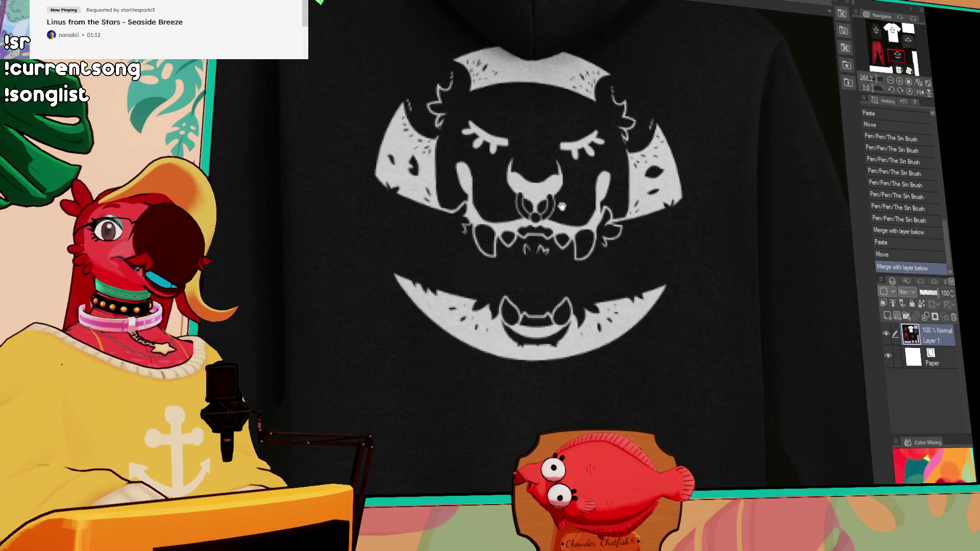
scroll(717, 164, "down", 2)
left_click_drag(634, 278, 648, 485)
left_click_drag(700, 424, 558, 168)
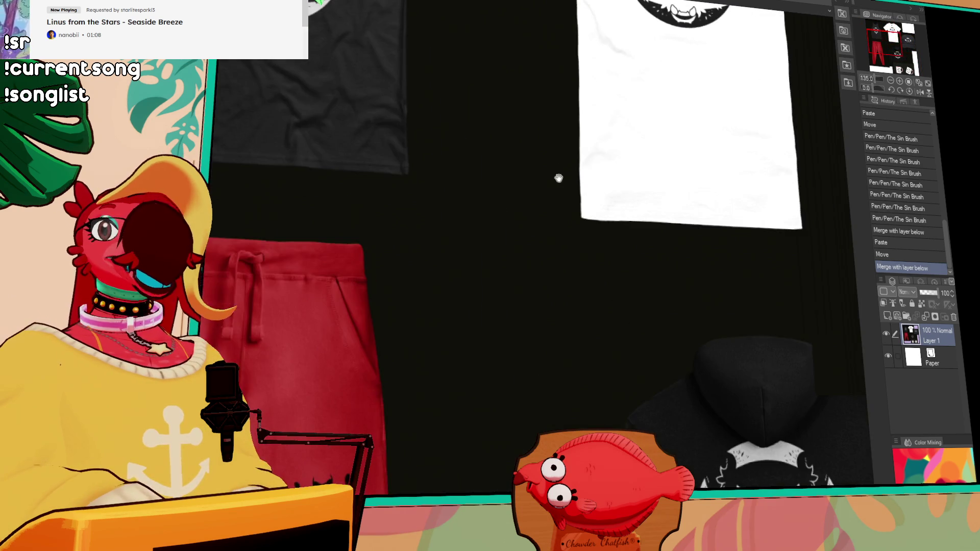
scroll(607, 257, "down", 2)
left_click_drag(608, 256, 613, 97)
scroll(617, 246, "down", 2)
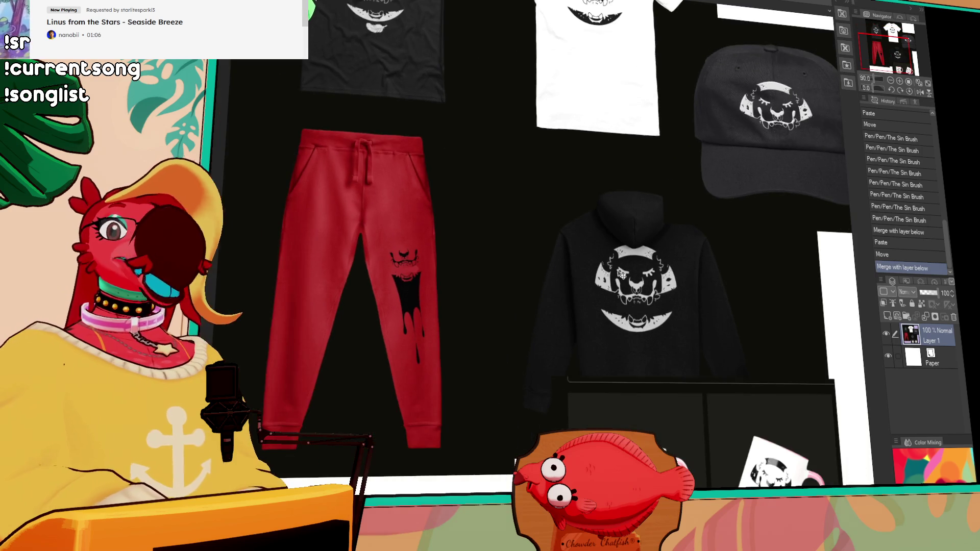
left_click_drag(617, 246, 653, 245)
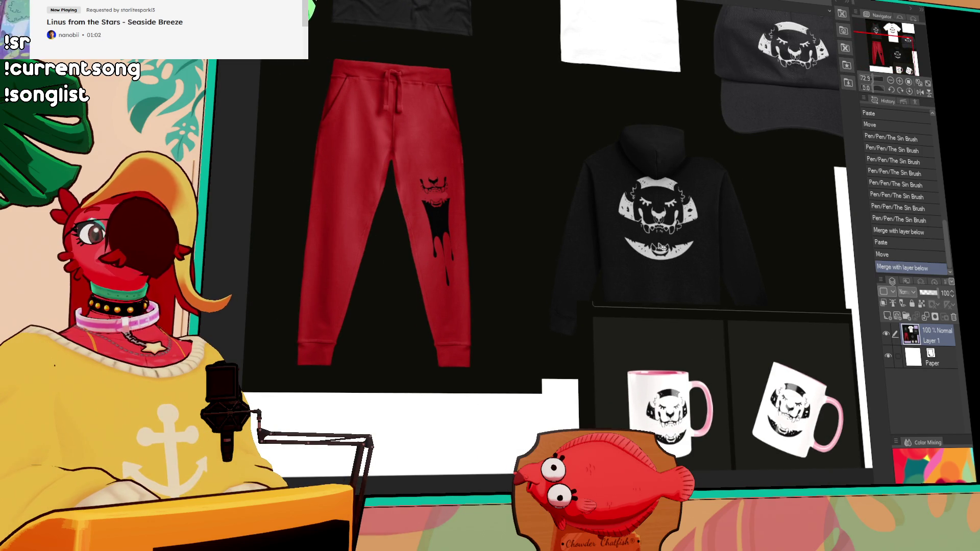
left_click_drag(662, 246, 542, 301)
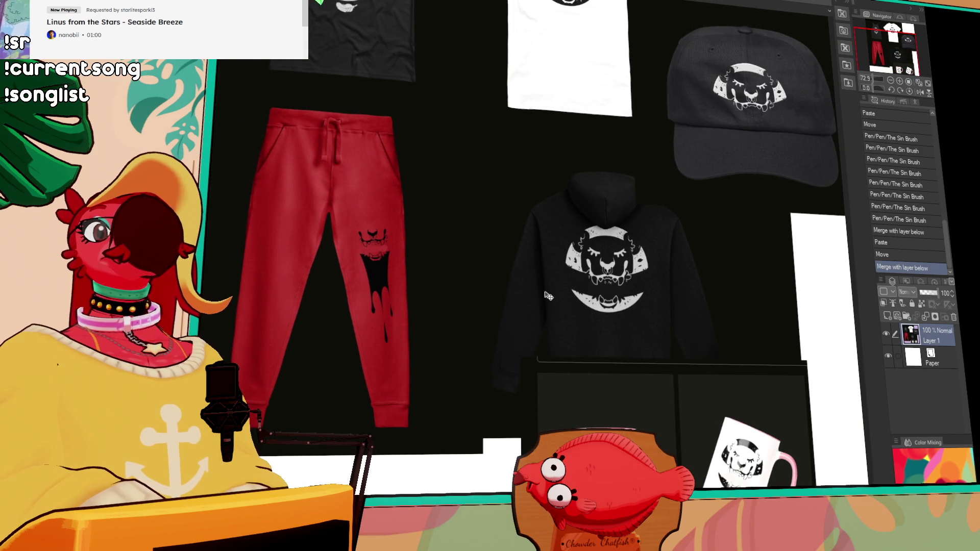
left_click_drag(548, 296, 560, 328)
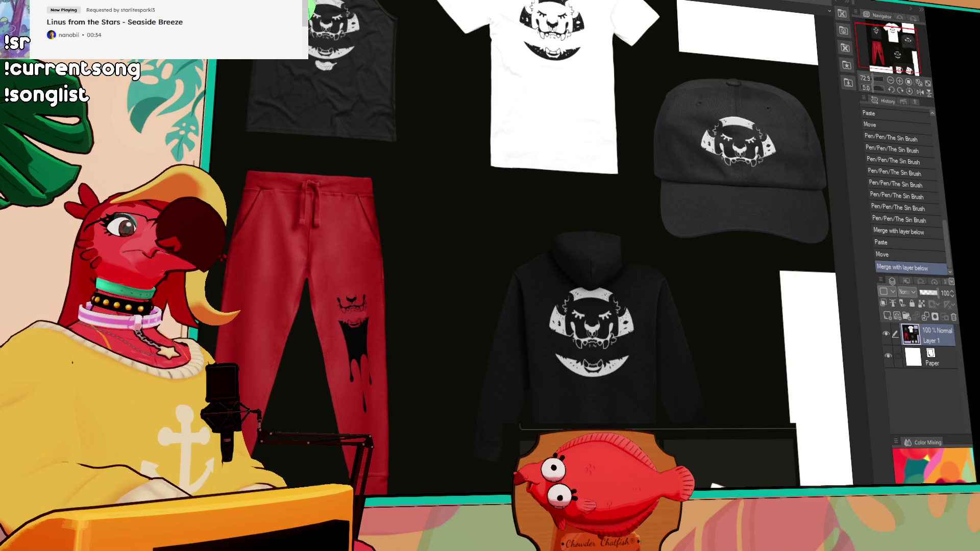
Step: Zoom in on the embroidered cap and paste the 5" x 1.75" logo template as Layer 2
scroll(689, 199, "up", 5)
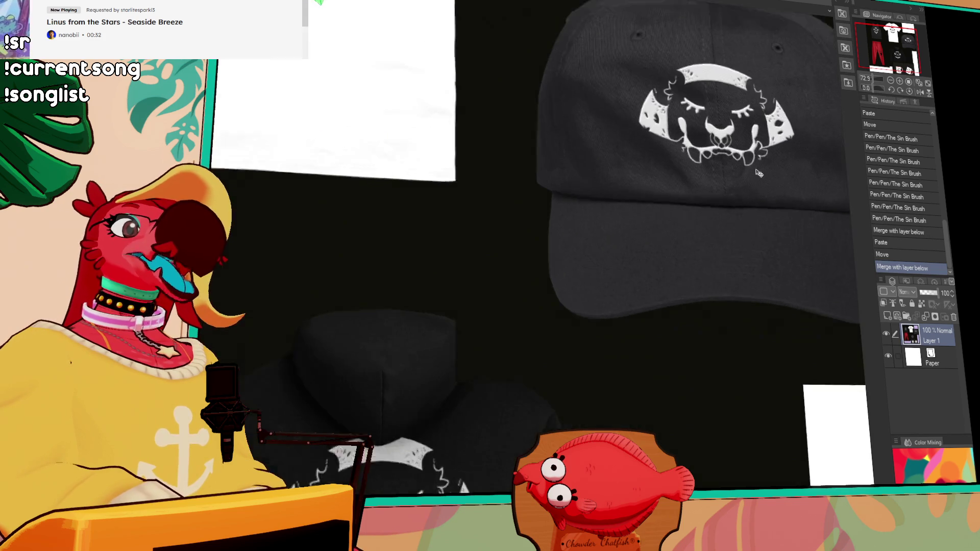
scroll(689, 199, "up", 2)
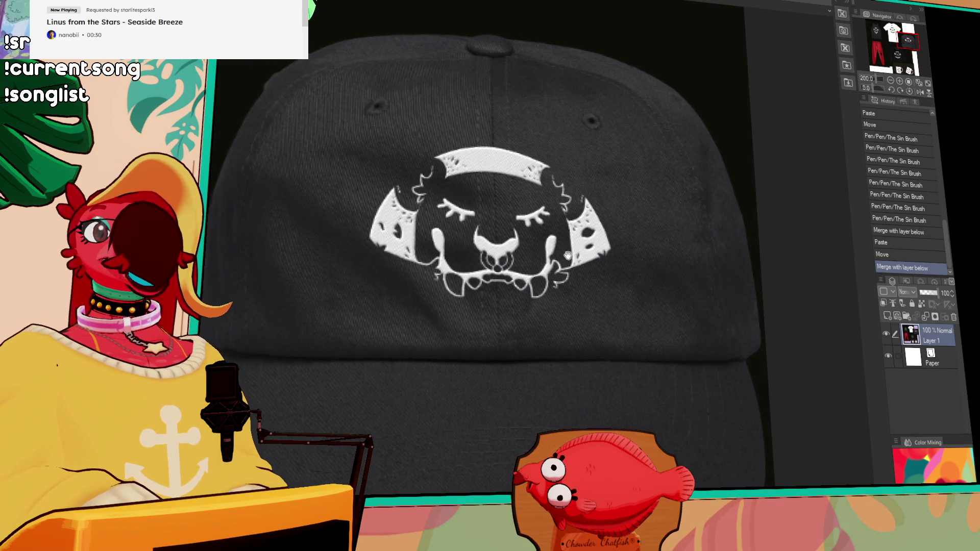
left_click_drag(592, 192, 605, 278)
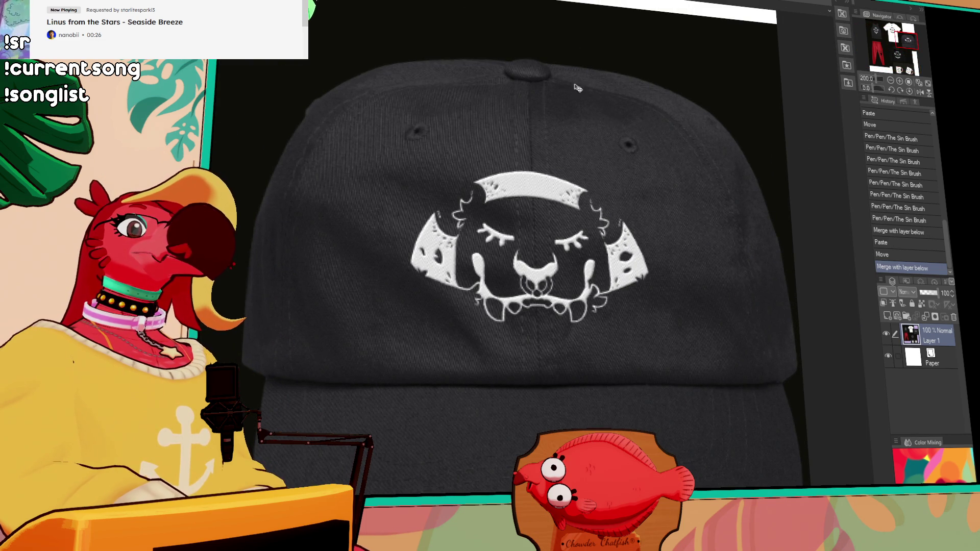
scroll(599, 112, "down", 6)
key("ctrl+v")
Step: Delete the black-logo layer and place the pasted white lynx-face logo inside the print area
scroll(549, 292, "up", 5)
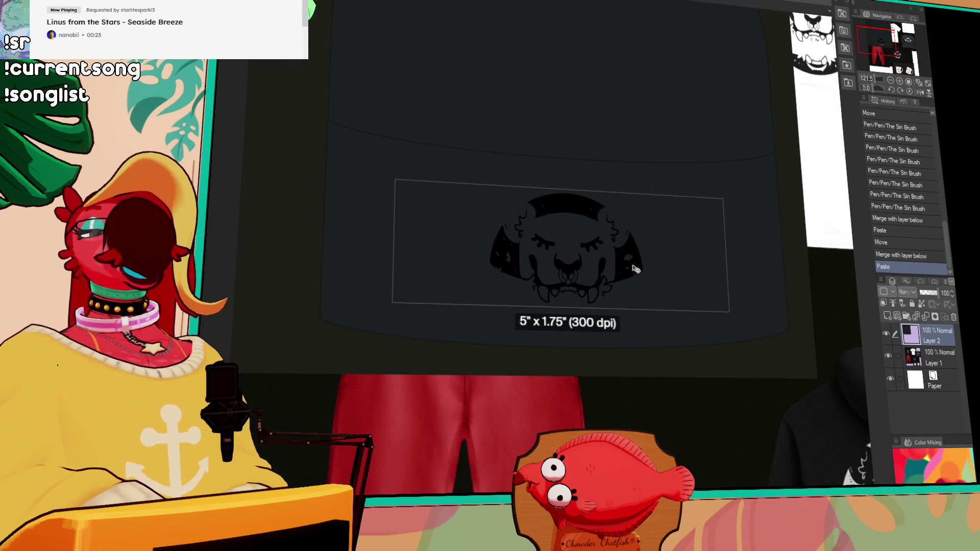
scroll(648, 306, "up", 1)
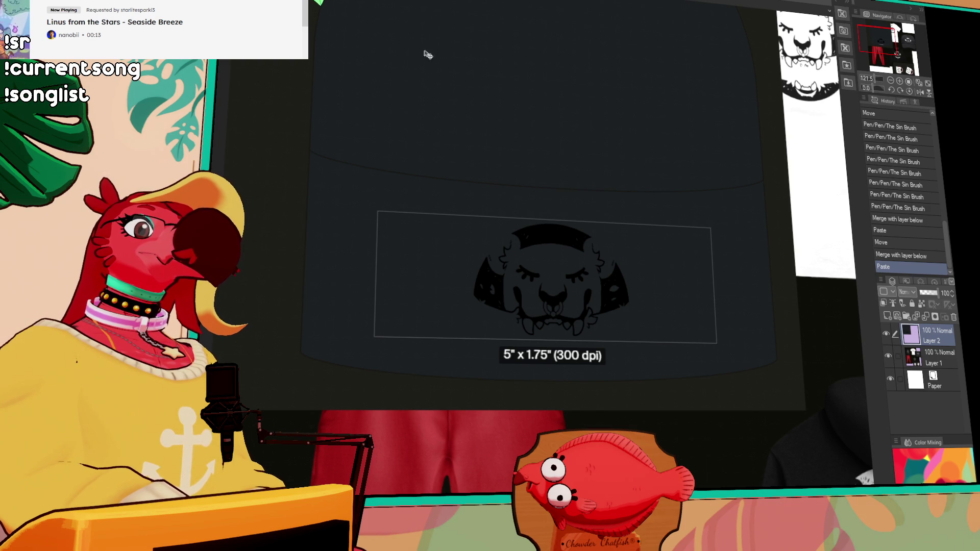
left_click(953, 317)
key("ctrl+v")
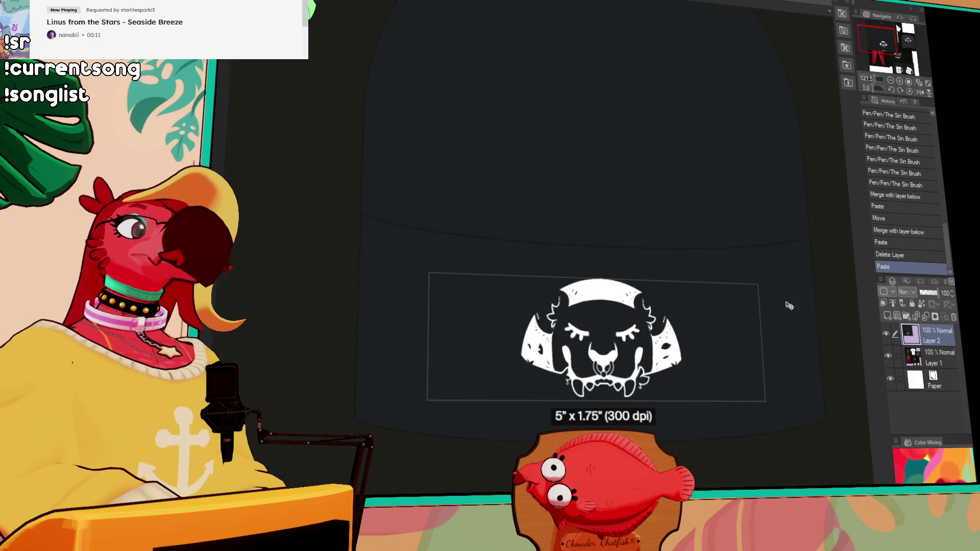
left_click_drag(792, 306, 735, 332)
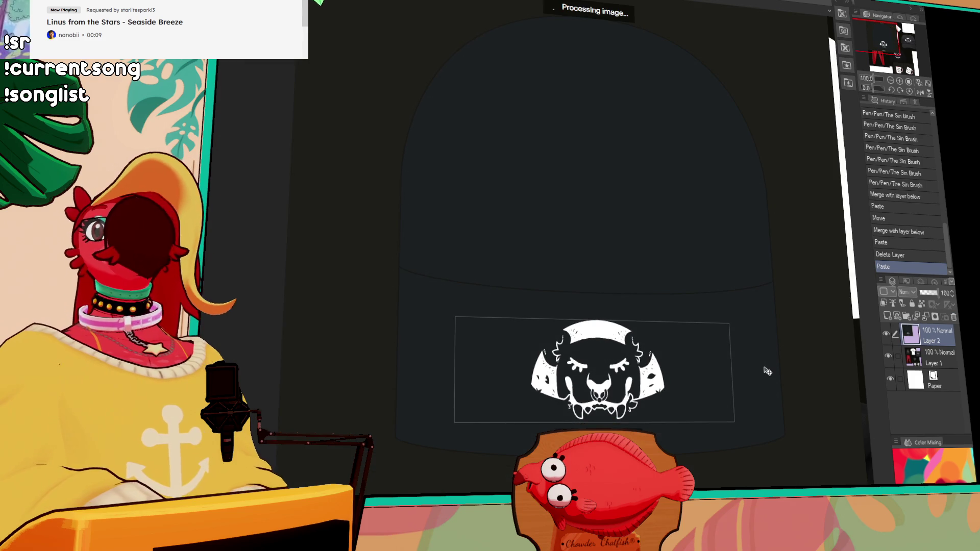
scroll(750, 368, "down", 1)
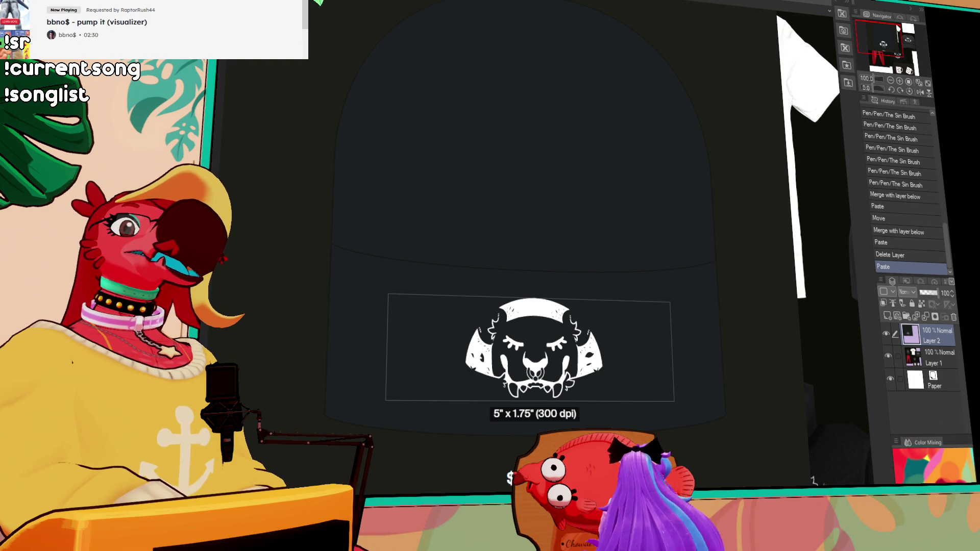
Step: Paste the model-in-beanie photo as a new layer and enlarge her lips with Liquify
key("ctrl+v")
scroll(565, 243, "down", 2)
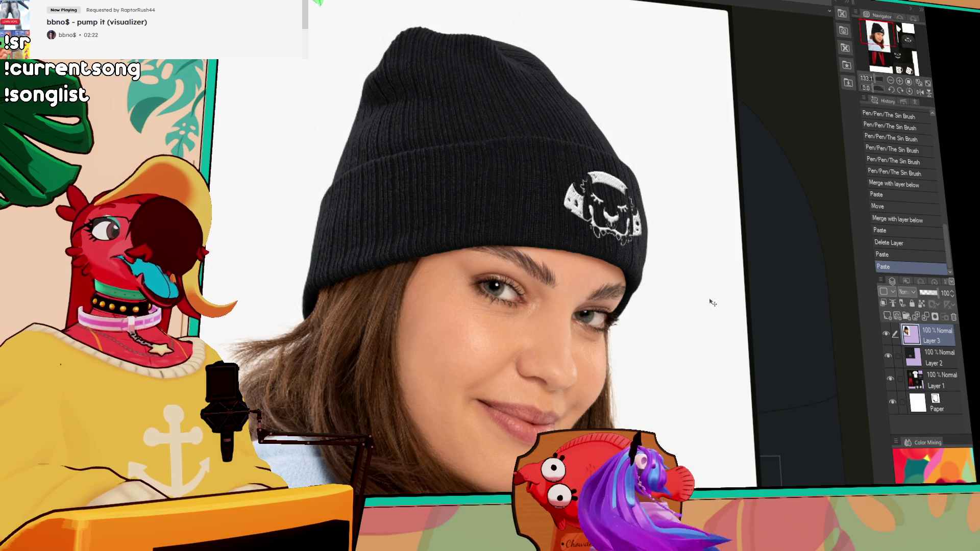
scroll(632, 222, "up", 5)
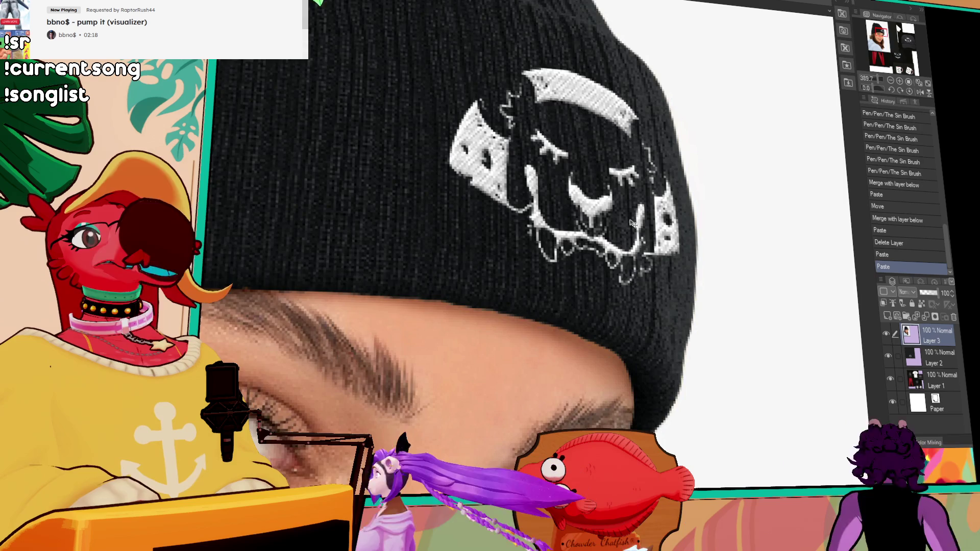
scroll(633, 225, "down", 5)
scroll(641, 267, "down", 2)
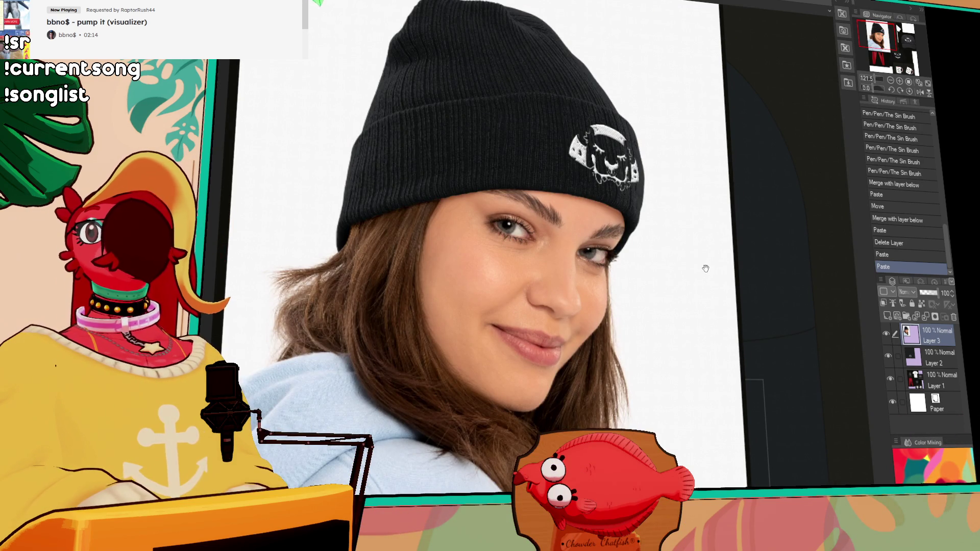
left_click_drag(704, 269, 720, 294)
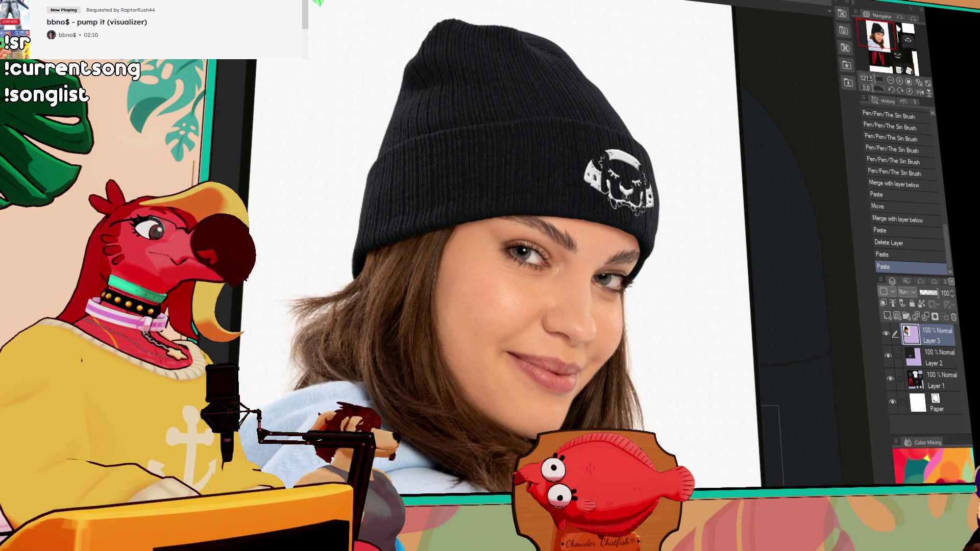
left_click_drag(552, 375, 565, 368)
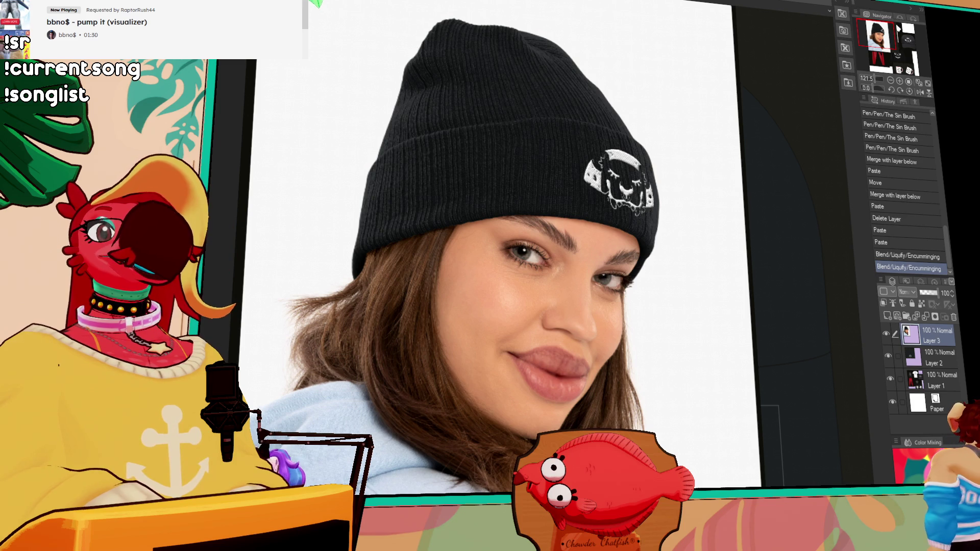
Step: Inflate the lips once more with Liquify, then undo all the lip edits with Ctrl+Z
left_click_drag(562, 357, 557, 383)
key("ctrl+z")
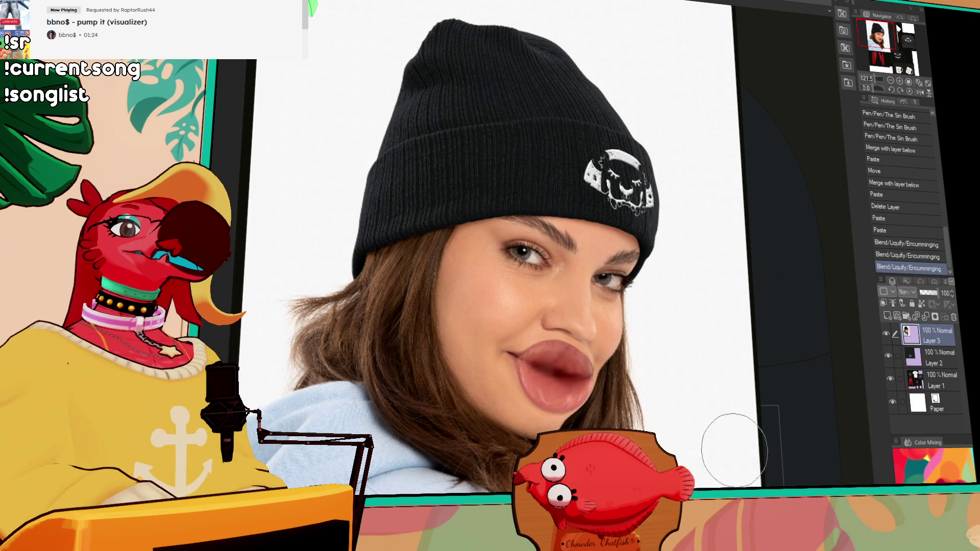
key("ctrl+z")
key("ctrl+z")
key("ctrl+z")
key("ctrl+z")
key("ctrl+z")
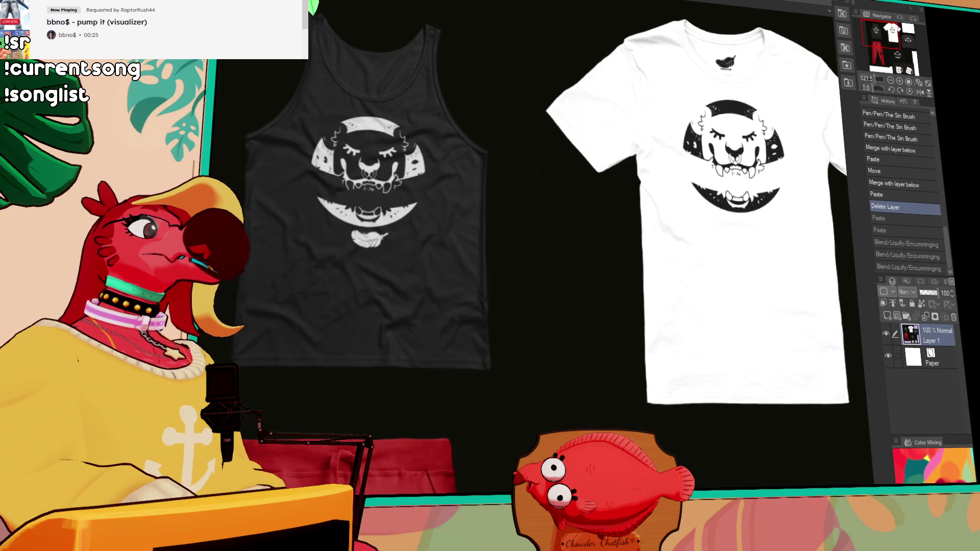
Step: Switch to the blue dinosaur document, collapse its layer folder, and briefly preview the bear drawing
key("ctrl+Tab")
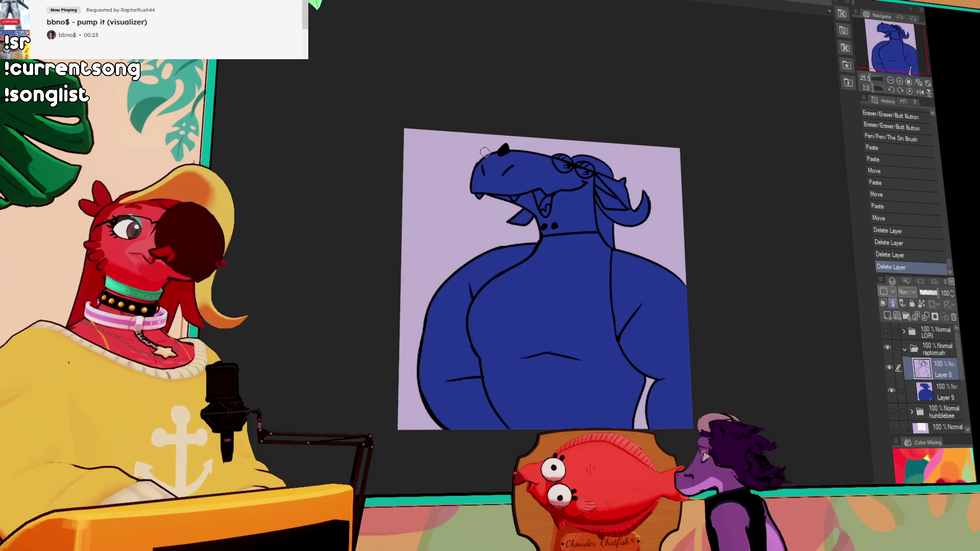
scroll(468, 148, "up", 1)
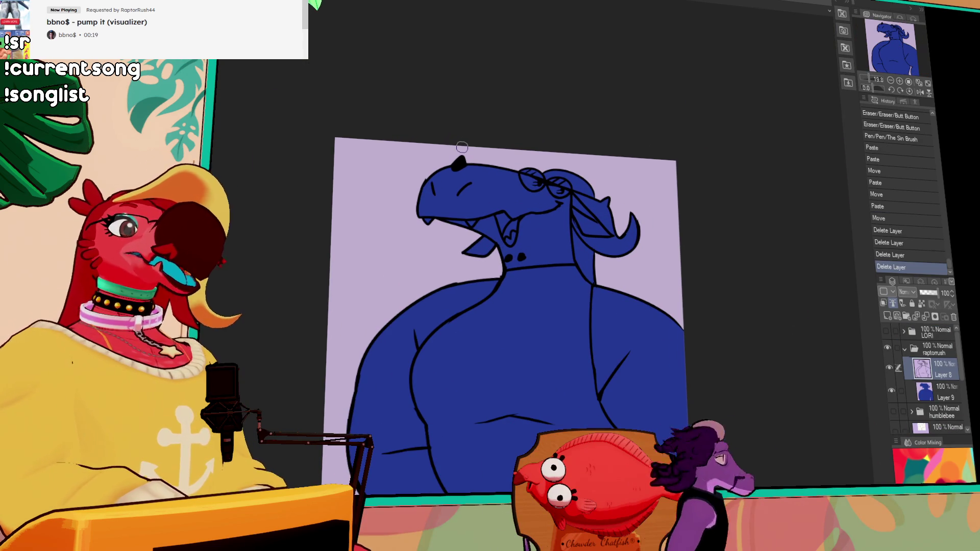
scroll(612, 286, "up", 1)
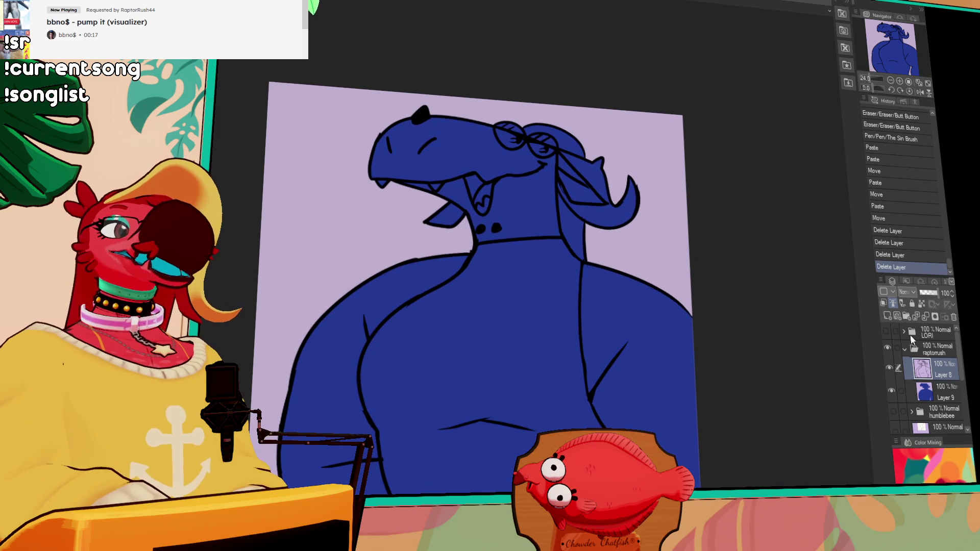
left_click(906, 356)
left_click(887, 348)
left_click(889, 365)
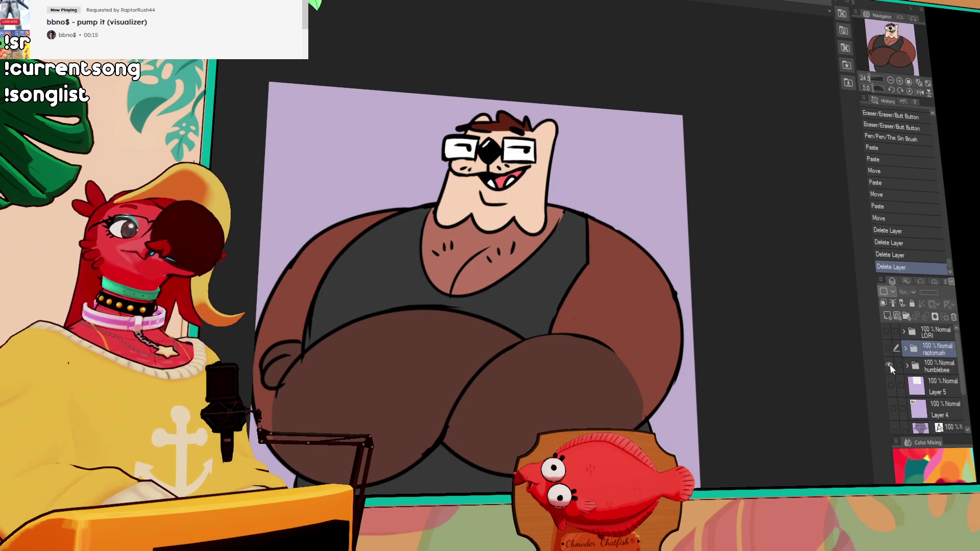
left_click(889, 365)
left_click(886, 347)
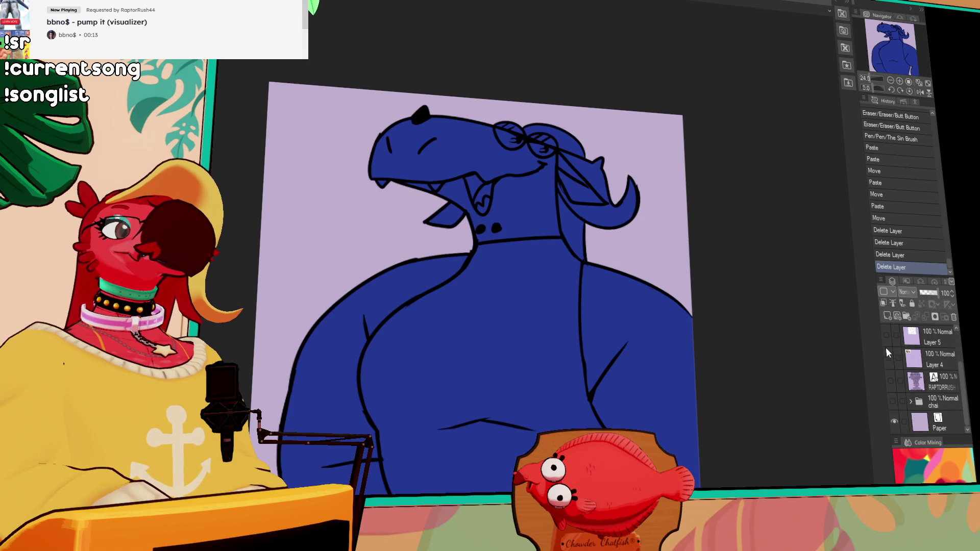
left_click(886, 347)
Step: Check the red bird and name list layers, then leave only the blue dinosaur visible
scroll(885, 354, "down", 2)
left_click(893, 401)
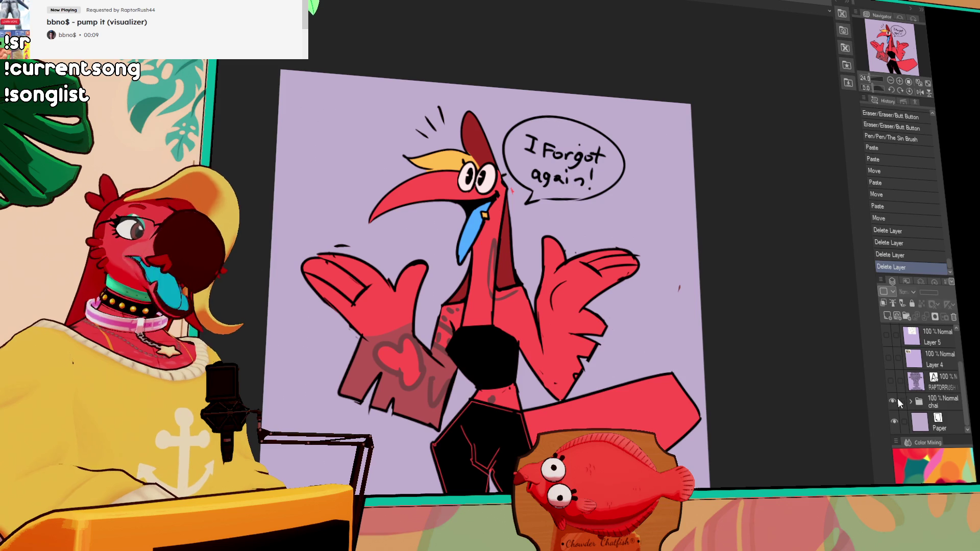
left_click(890, 389)
scroll(890, 345, "up", 2)
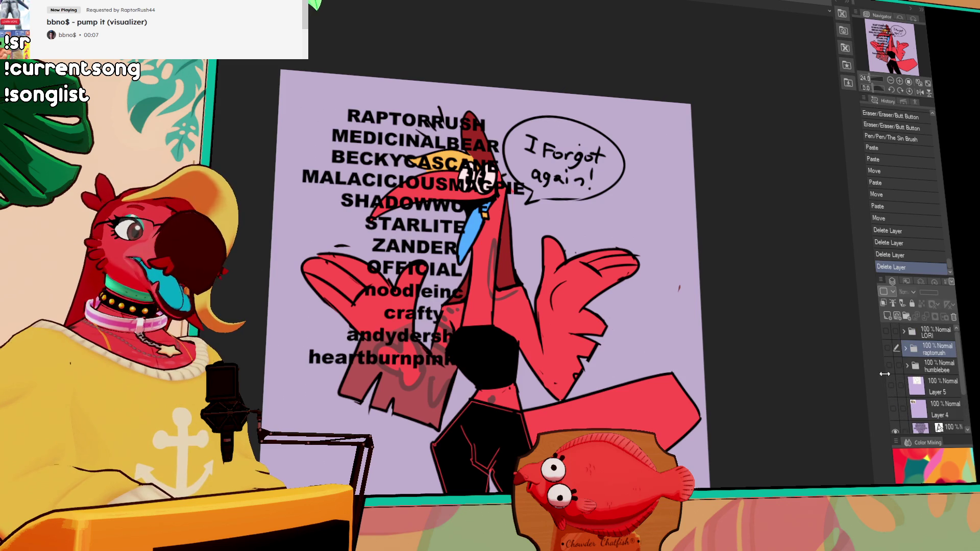
left_click(886, 351)
scroll(887, 354, "down", 2)
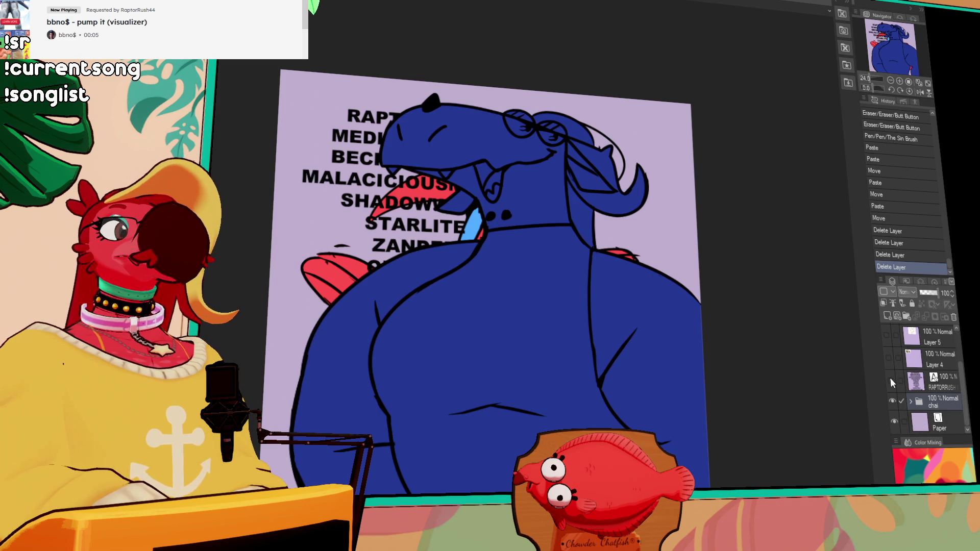
left_click(890, 380)
left_click(891, 401)
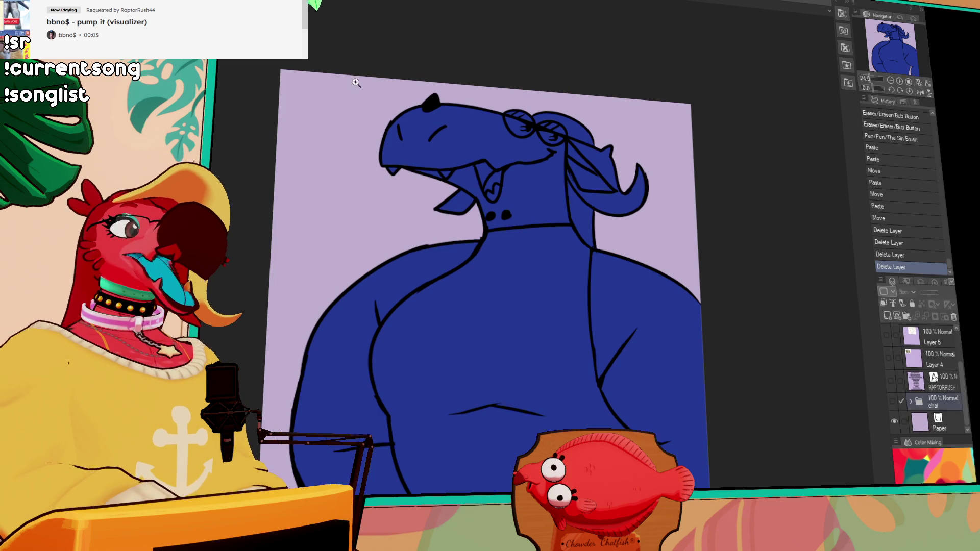
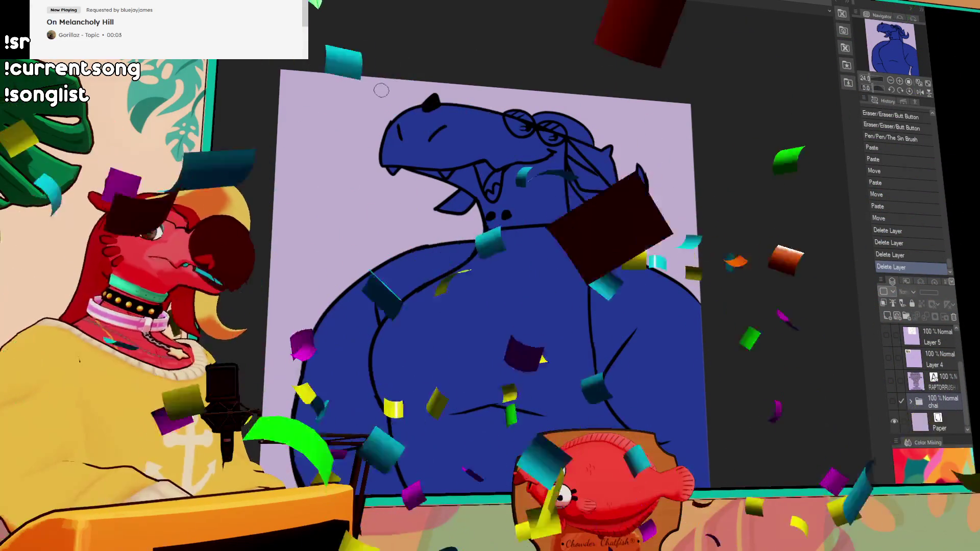
Step: Show the names text layer, move it to the top, append one supporter name, then hide it
left_click(890, 380)
left_click_drag(915, 382, 915, 327)
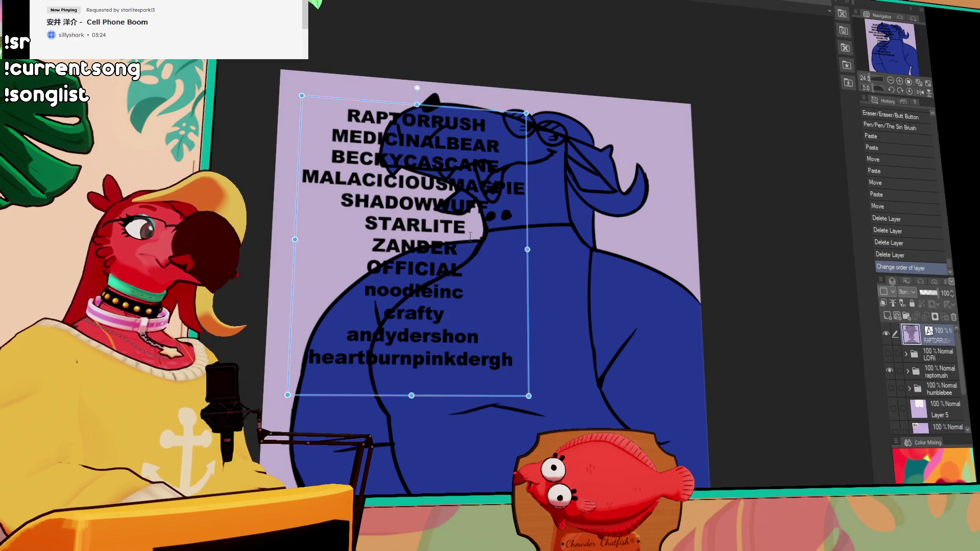
key("ctrl+t")
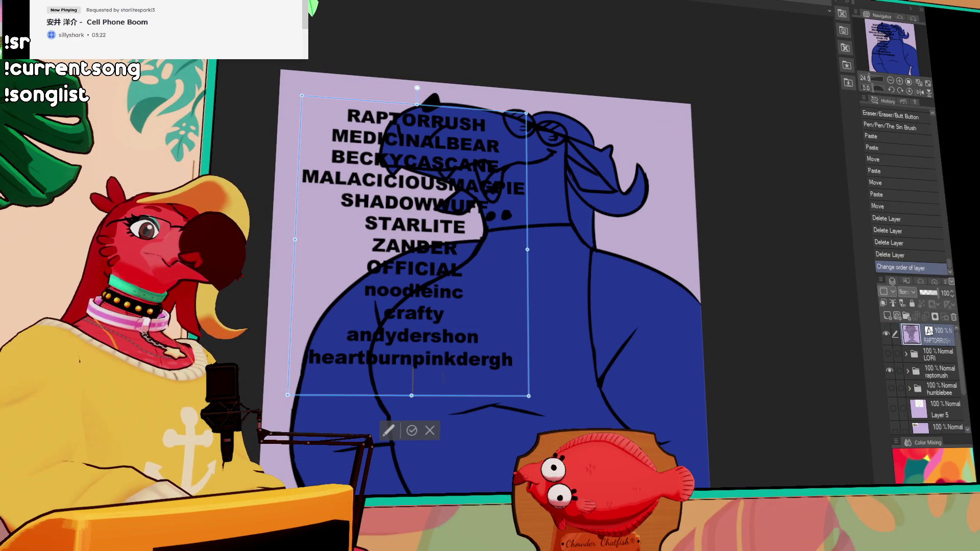
type("usagi")
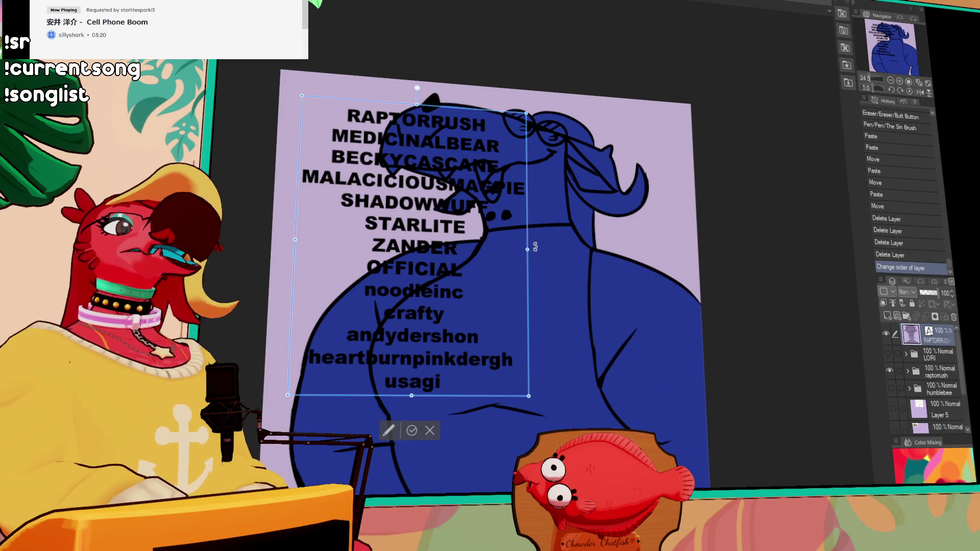
left_click(885, 335)
left_click(884, 335)
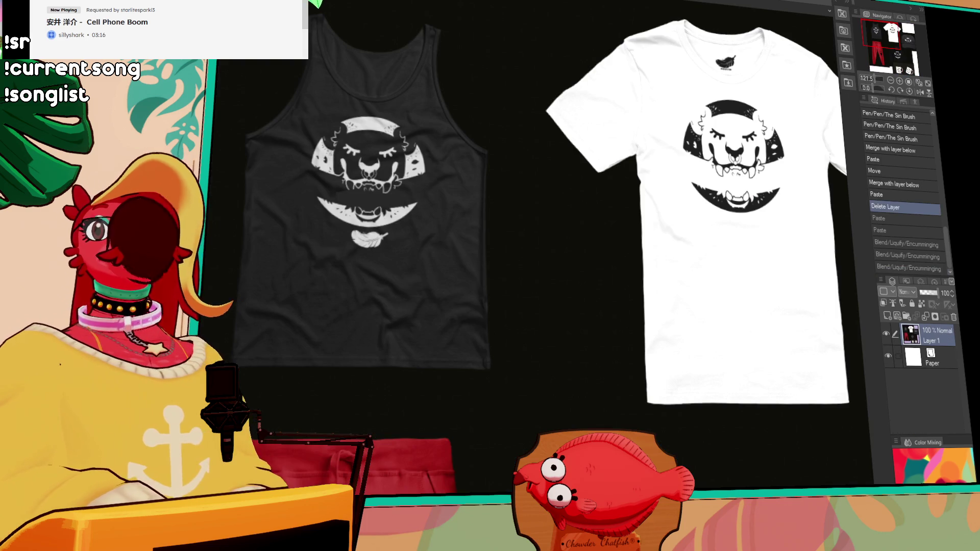
Step: Pan and zoom across the cap, hoodie and mug mockups to inspect them
scroll(524, 183, "down", 3)
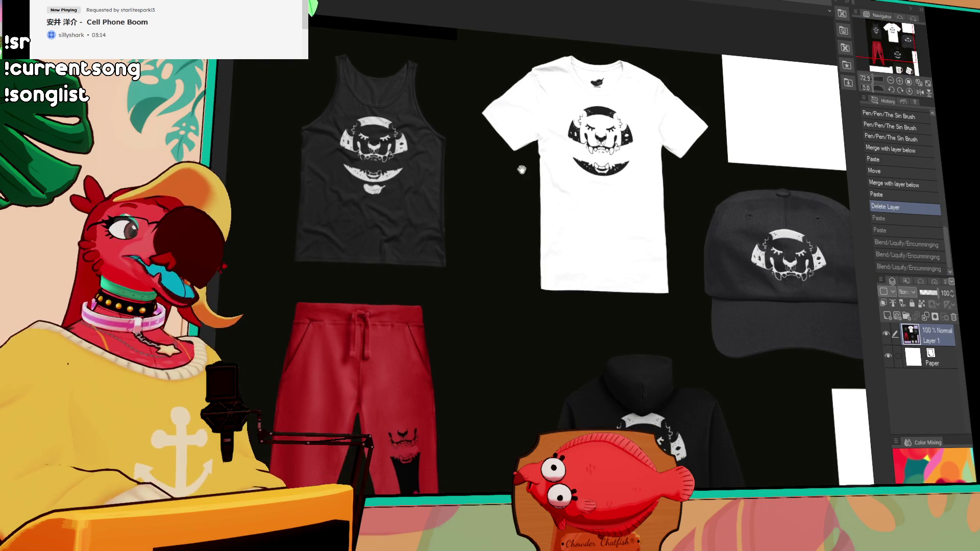
left_click_drag(524, 183, 525, 126)
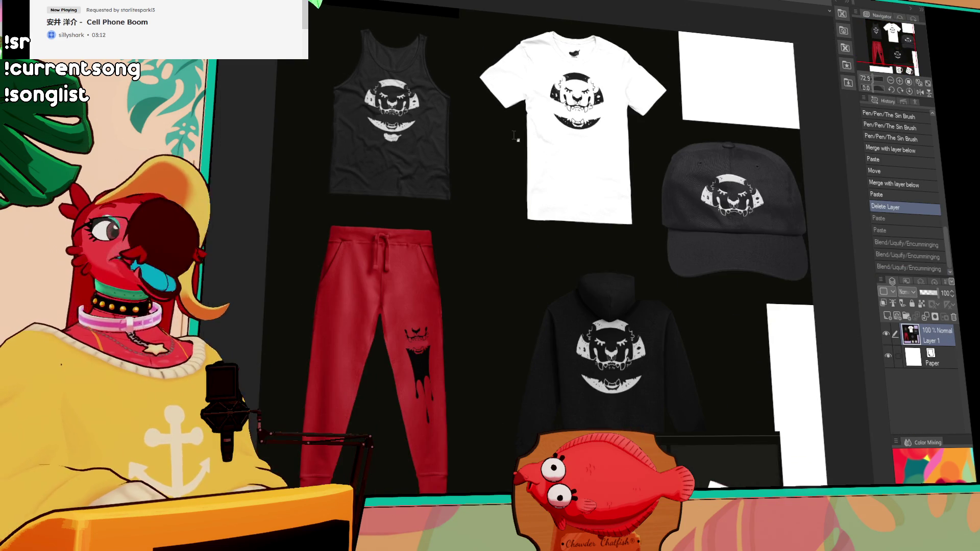
scroll(531, 153, "down", 2)
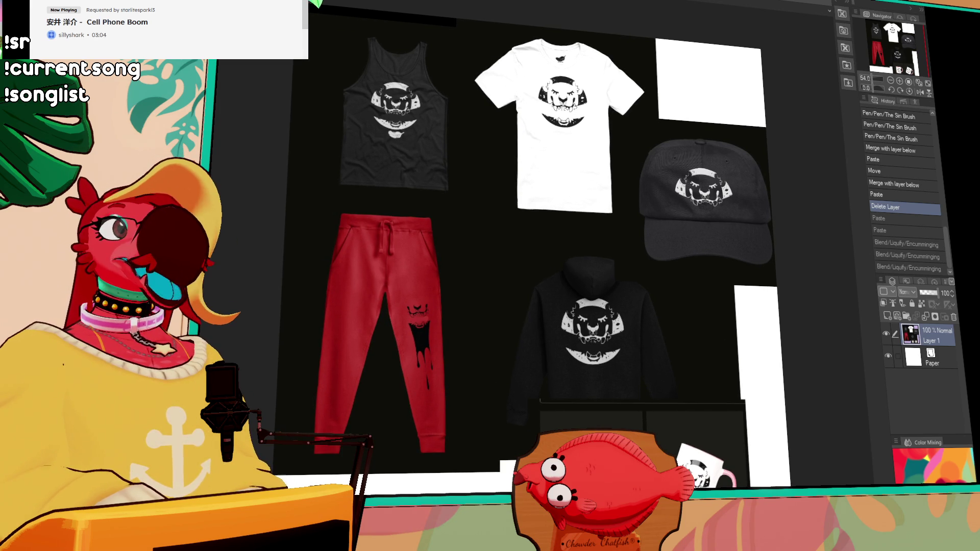
scroll(596, 87, "up", 2)
scroll(723, 297, "up", 3)
left_click_drag(723, 296, 598, 200)
mouse_move(587, 149)
left_mouse_down()
mouse_move(492, 118)
mouse_move(536, 67)
left_mouse_up()
mouse_move(580, 175)
left_mouse_down()
mouse_move(593, 156)
mouse_move(590, 10)
left_mouse_up()
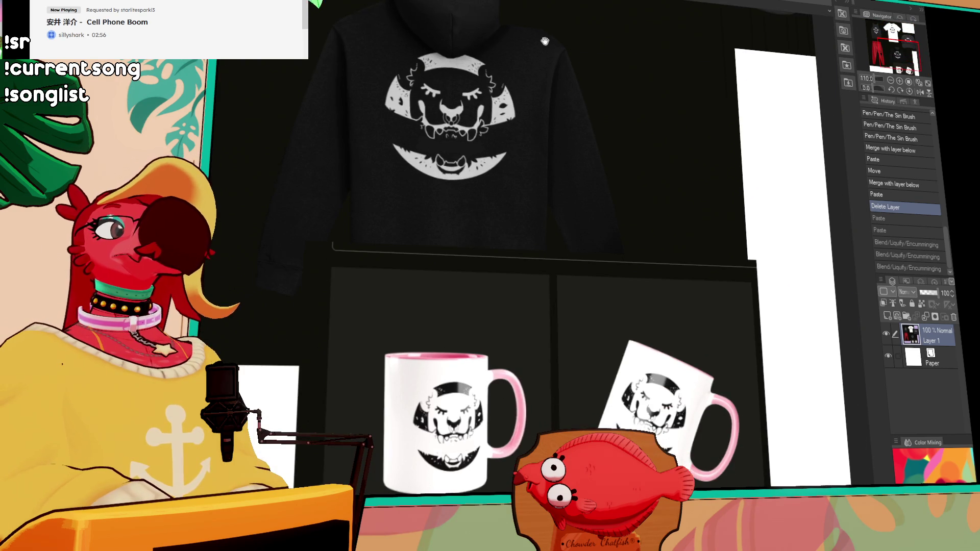
left_click_drag(500, 82, 539, 93)
left_click_drag(463, 31, 530, 189)
scroll(531, 189, "up", 3)
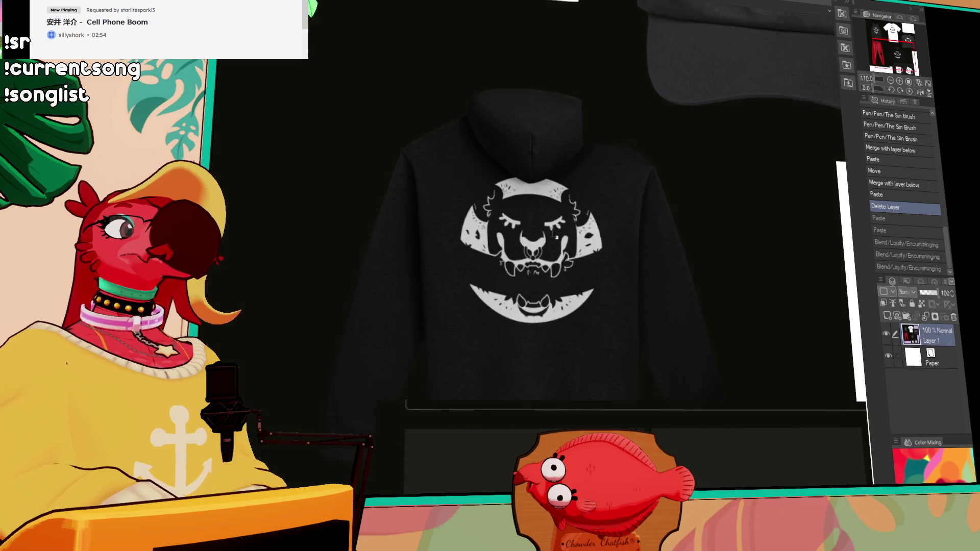
left_click_drag(549, 248, 550, 240)
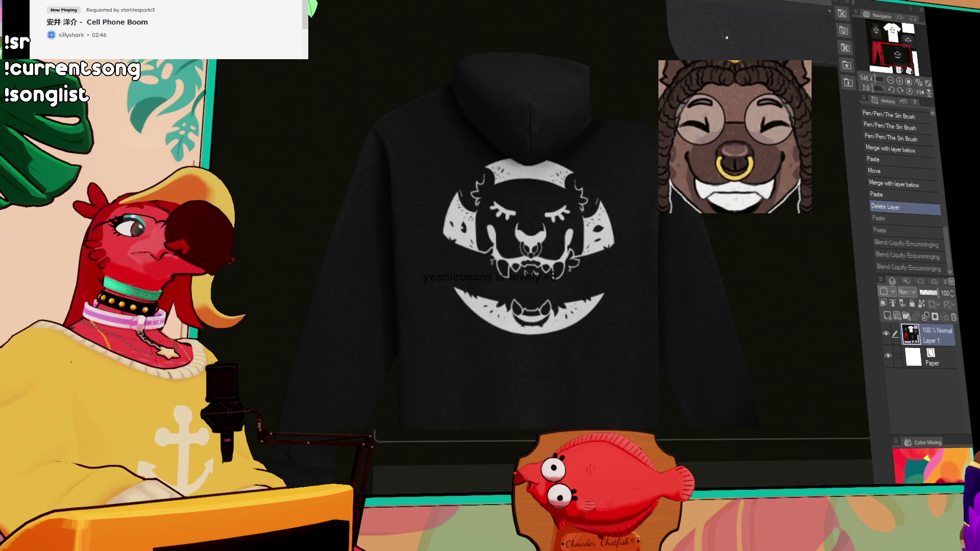
Step: Centre on the tank top and white tee, then zoom out to include the cap
left_click_drag(883, 50, 877, 29)
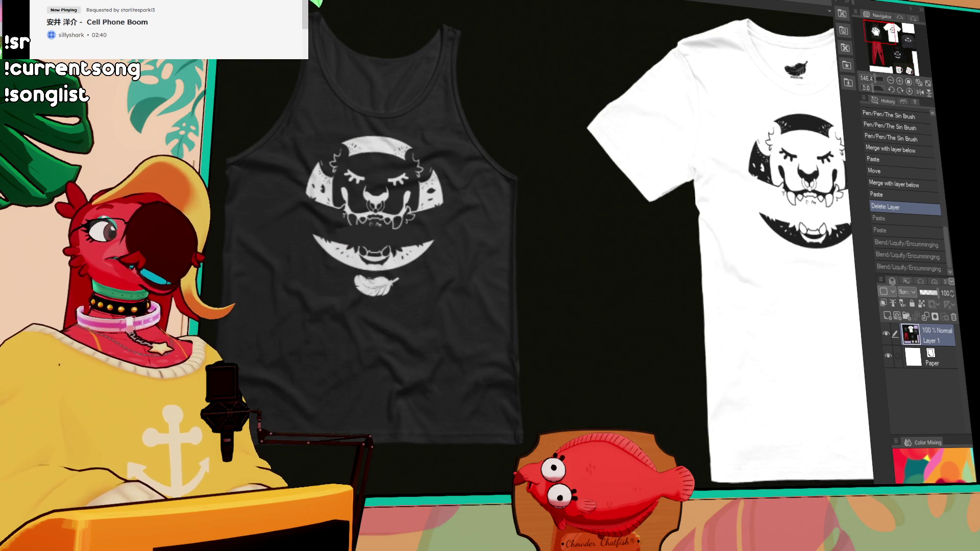
left_click_drag(875, 36, 890, 38)
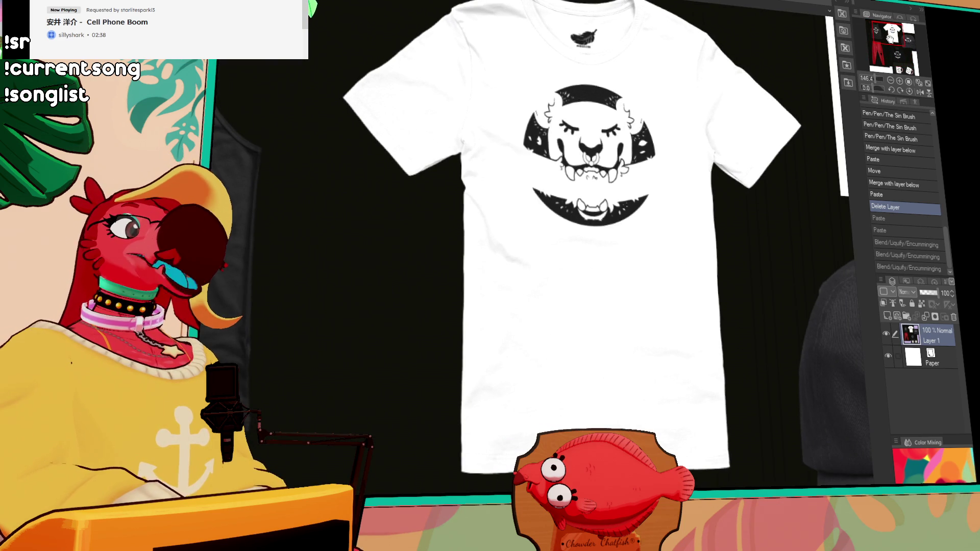
left_click(890, 81)
mouse_move(896, 43)
left_mouse_down()
mouse_move(897, 65)
mouse_move(900, 50)
left_mouse_up()
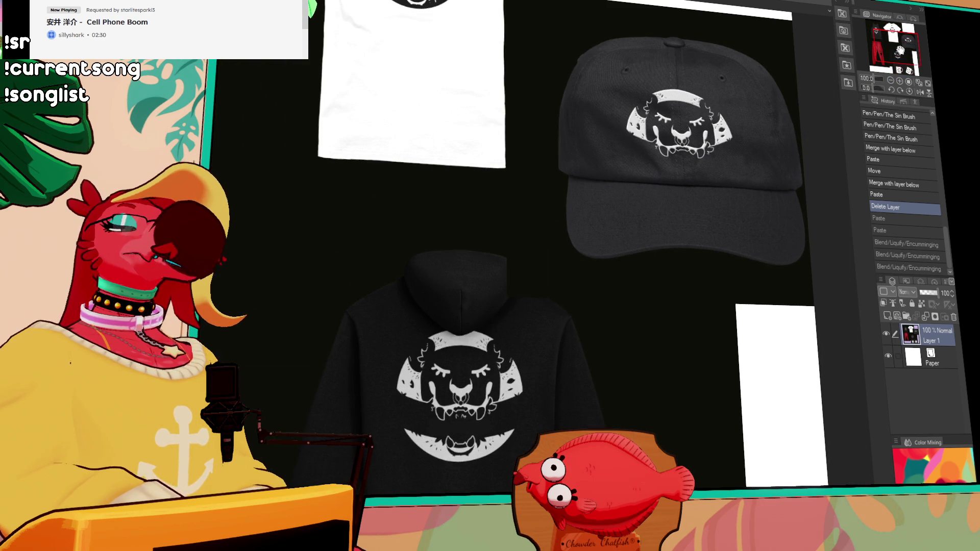
mouse_move(900, 49)
left_mouse_down()
mouse_move(898, 60)
mouse_move(882, 37)
mouse_move(902, 75)
mouse_move(901, 60)
left_mouse_up()
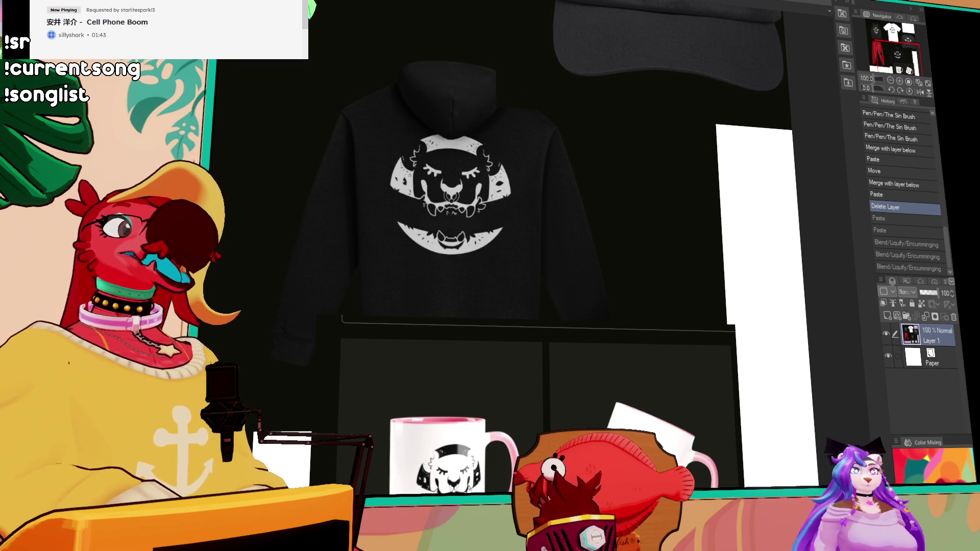
left_click_drag(880, 49, 885, 34)
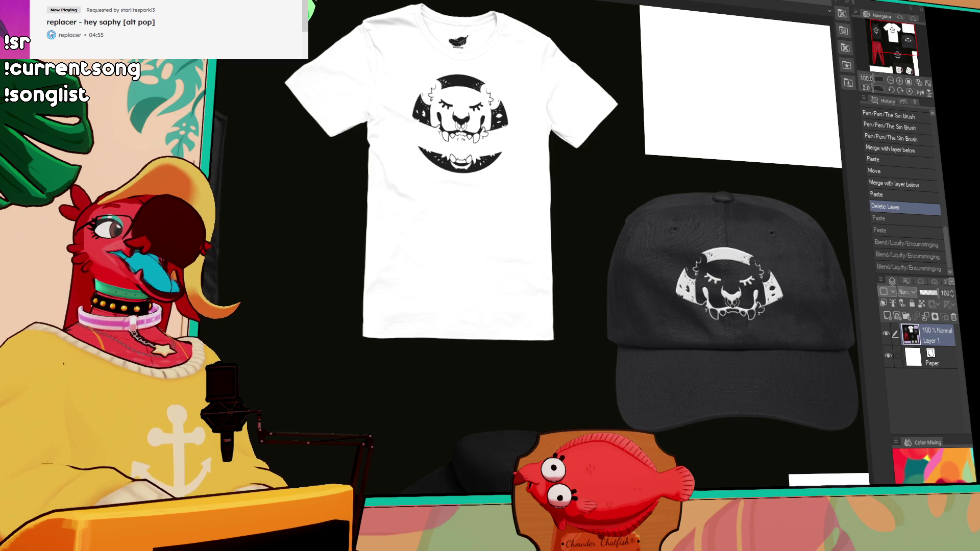
Step: Switch back to the dinosaur drawing, expand the character folder, and select Layer 9
scroll(363, 136, "down", 2)
scroll(400, 134, "down", 10)
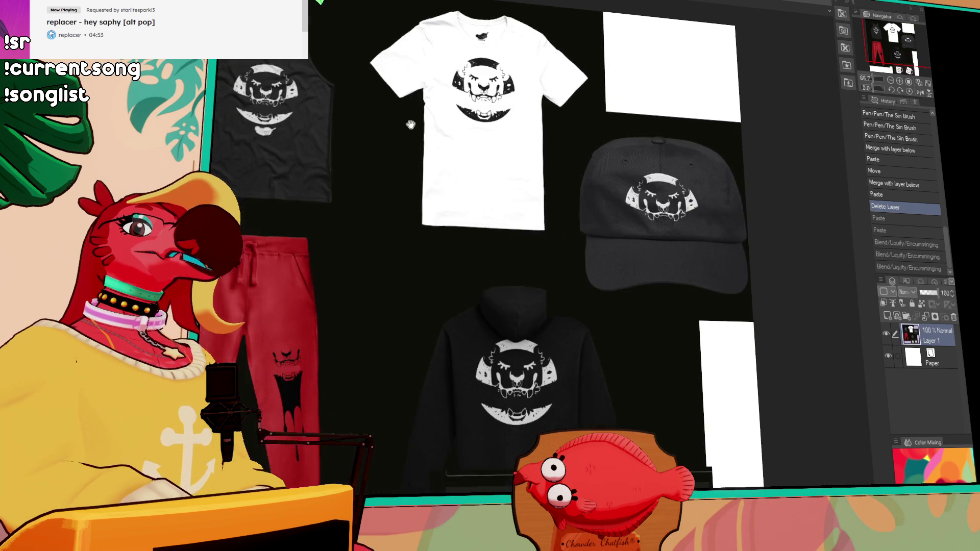
key("ctrl+Tab")
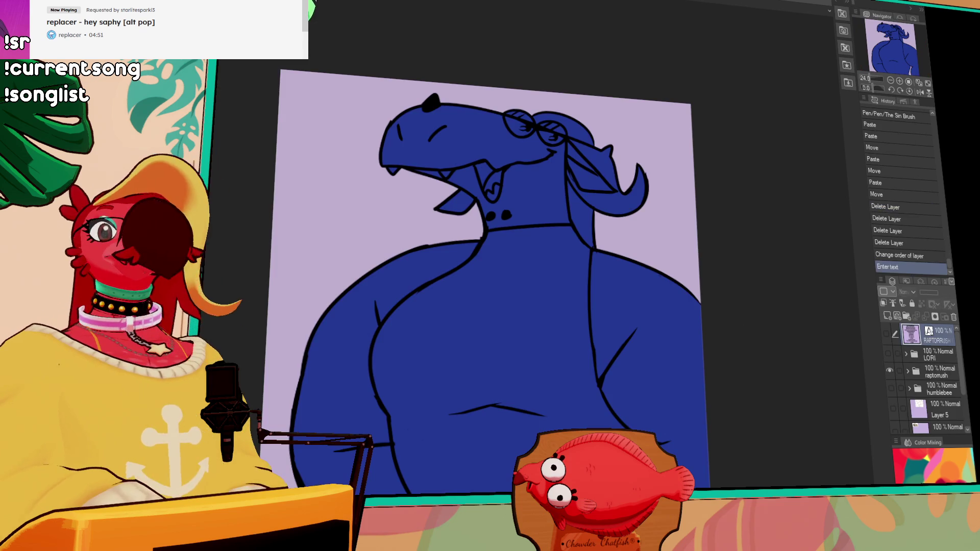
left_click(929, 371)
left_click(907, 372)
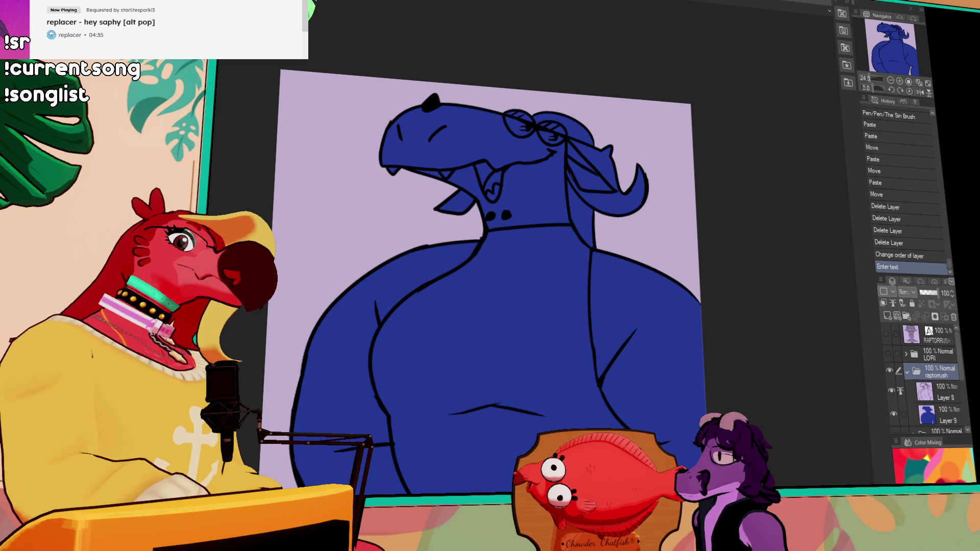
left_click_drag(491, 219, 572, 229)
left_click(933, 414)
Step: Draw and fill a solid red wedge on the left chest and add a red right-chest stroke
mouse_move(467, 316)
left_mouse_down()
mouse_move(507, 273)
mouse_move(571, 267)
left_mouse_up()
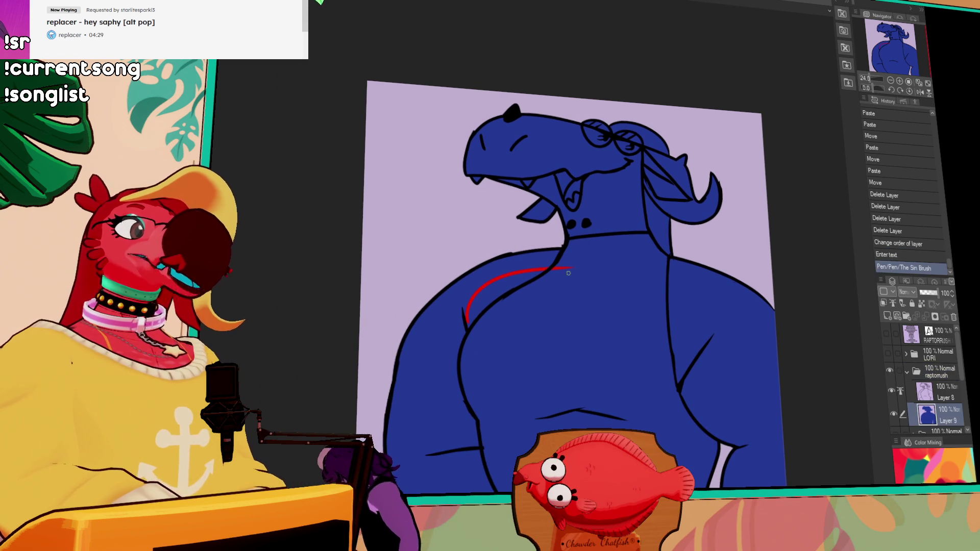
left_click(490, 301)
left_click(531, 278)
left_click_drag(536, 275, 551, 273)
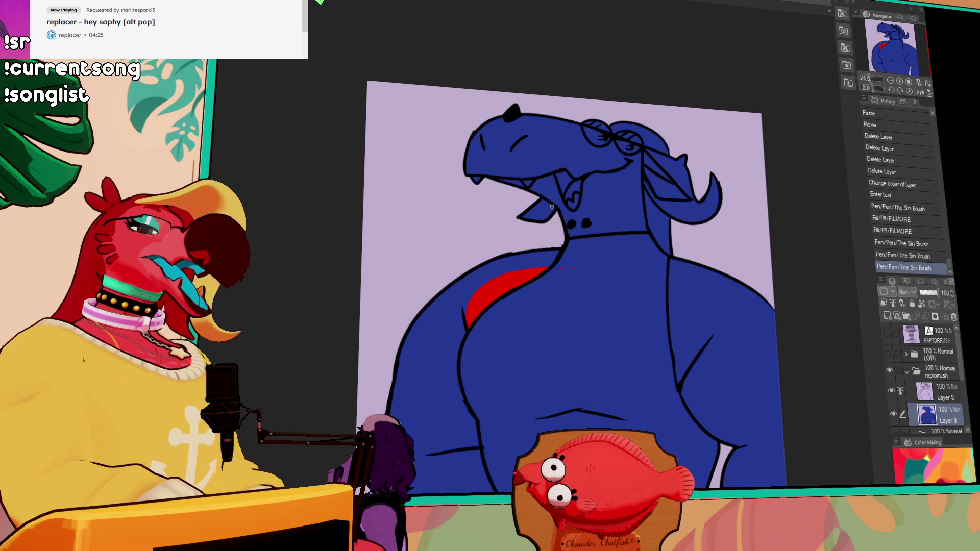
left_click(677, 282)
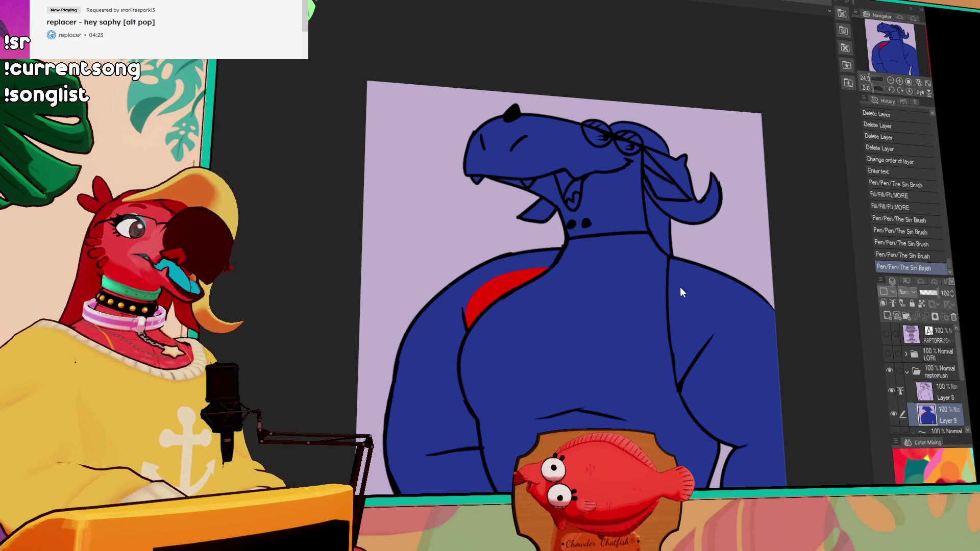
key("ctrl+z")
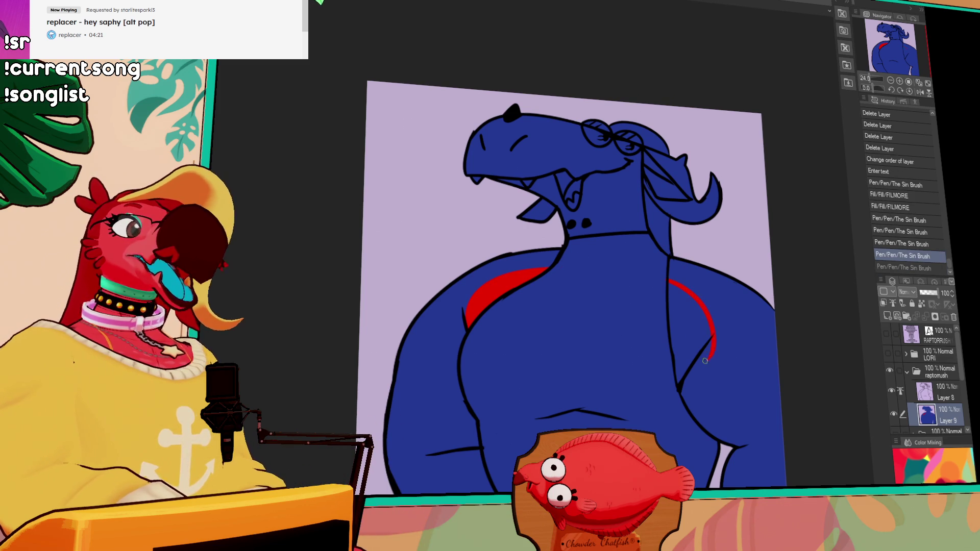
key("ctrl+y")
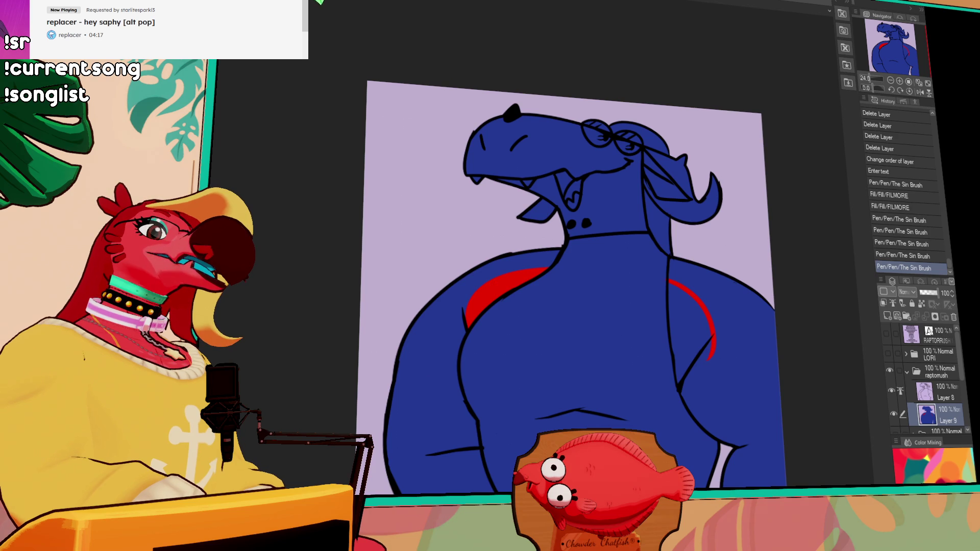
Step: Darken the blue body fill, show Layer 8's black line art, and fill small colour gaps
left_click(755, 378)
left_click(891, 391)
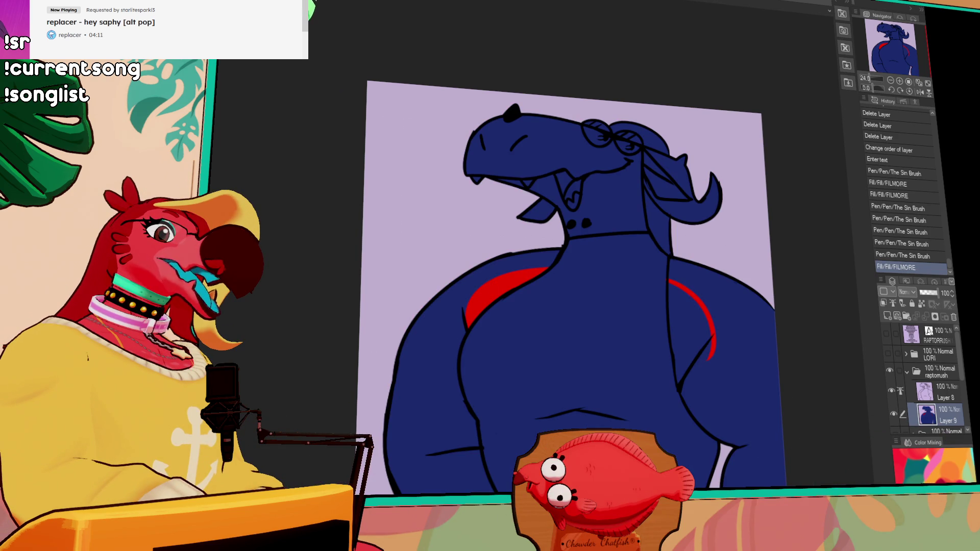
left_click(526, 264)
left_click(695, 255)
left_click(693, 294)
left_click(692, 269)
Step: Fill the right shoulder gap red and touch up its edges and lower tip
left_click_drag(725, 269, 684, 192)
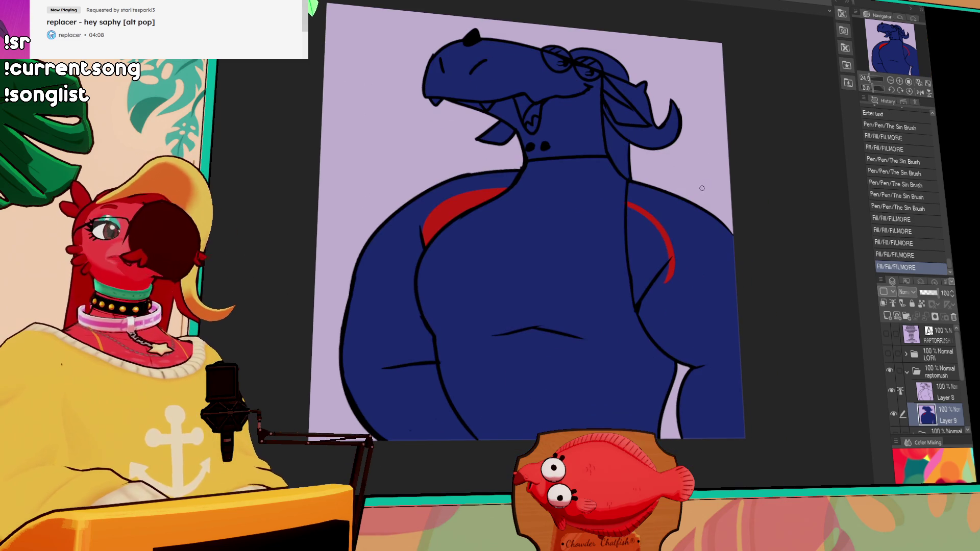
left_click(639, 216)
left_click_drag(627, 204, 629, 206)
left_click_drag(659, 244, 667, 258)
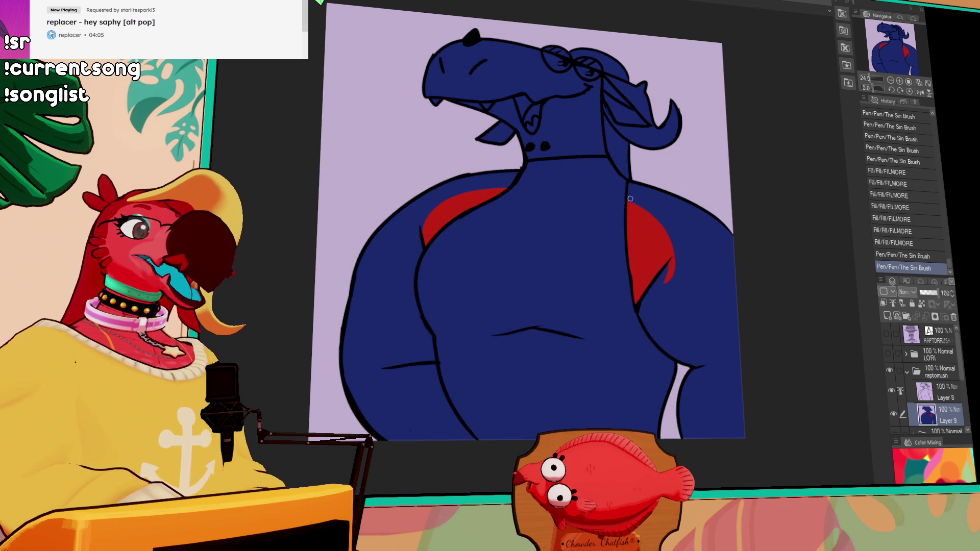
left_click_drag(620, 199, 622, 189)
mouse_move(670, 274)
left_mouse_down()
mouse_move(675, 263)
mouse_move(669, 274)
left_mouse_up()
left_click_drag(669, 275, 688, 252)
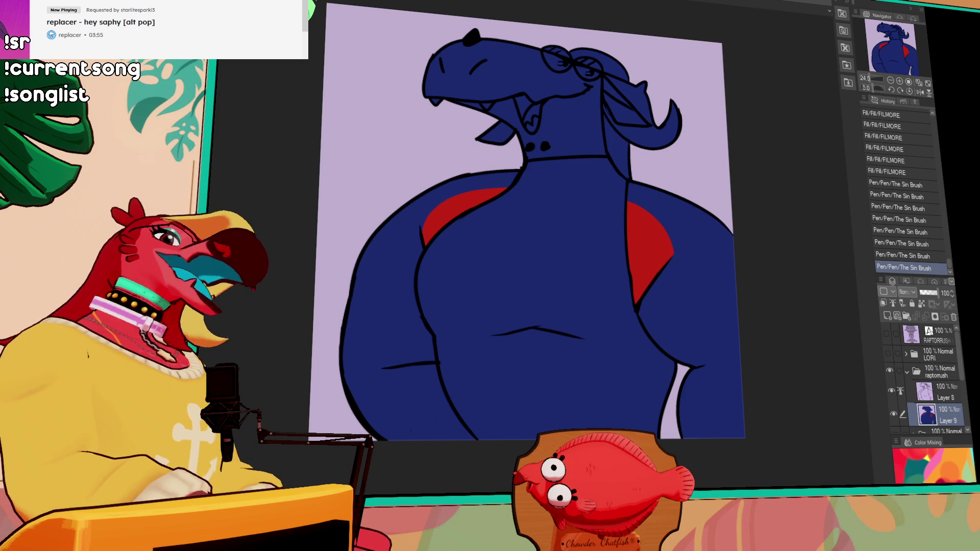
Step: Fill the mane strip beside the head white
left_click(619, 145)
left_click(616, 153)
left_click(615, 102)
left_click(615, 61)
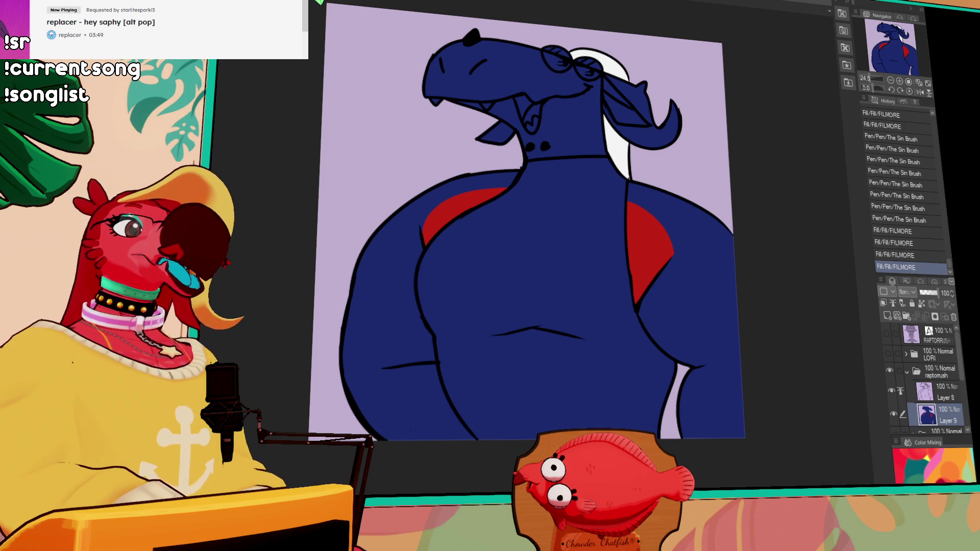
Step: Touch up the red shoulder edges and draw a red line closing off the neck
left_click_drag(639, 268, 635, 289)
left_click_drag(633, 242, 620, 265)
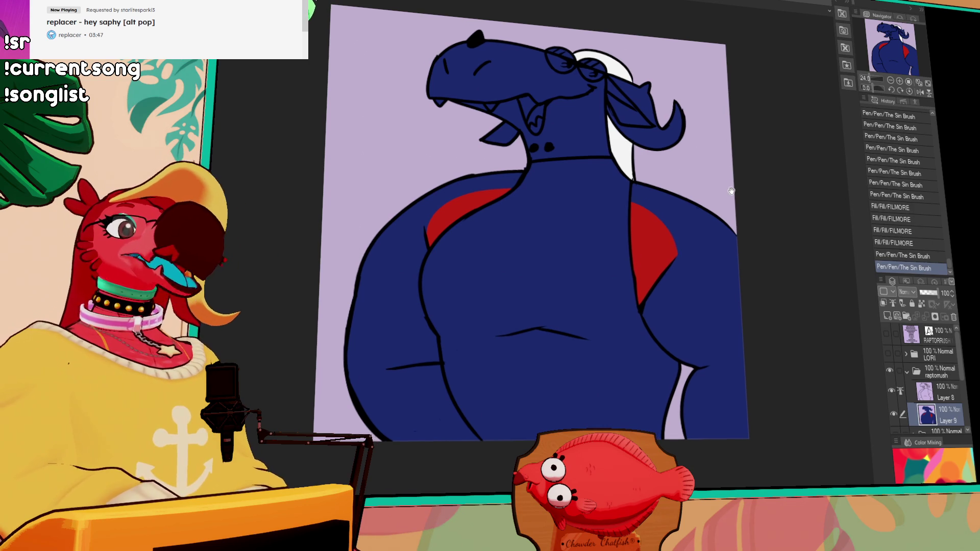
mouse_move(693, 174)
left_mouse_down()
mouse_move(710, 206)
mouse_move(707, 255)
left_mouse_up()
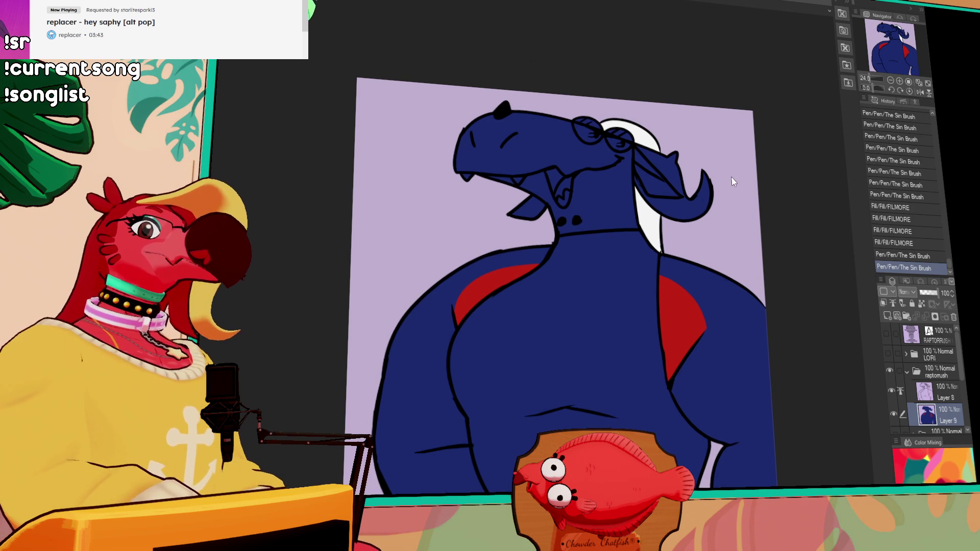
left_click_drag(619, 161, 626, 224)
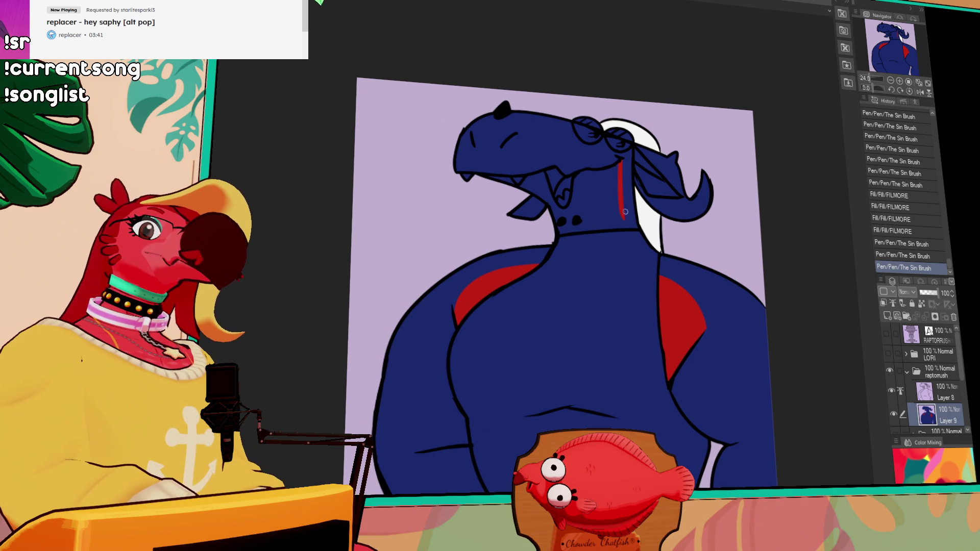
Step: Fill the neck and the small gap near the jaw red
key("g")
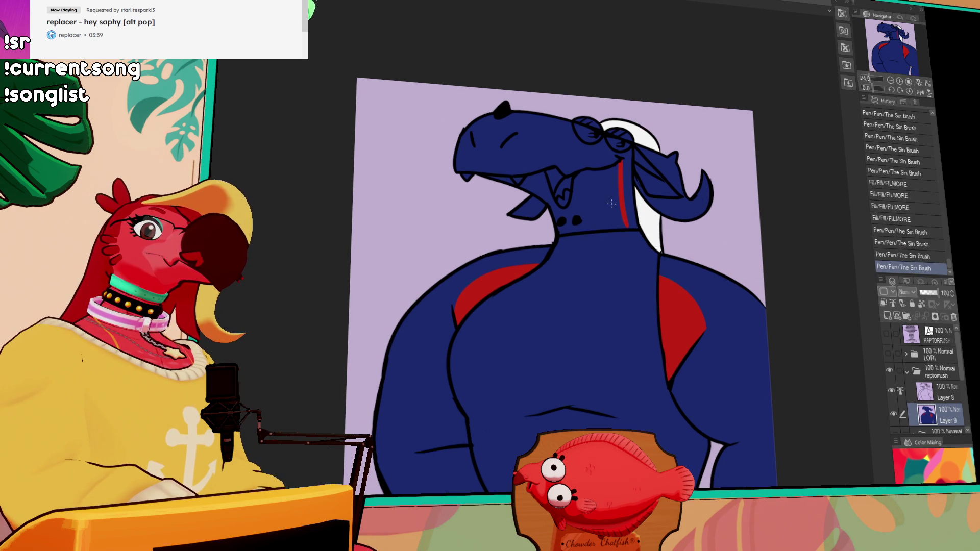
left_click(596, 205)
left_click(614, 185)
mouse_move(615, 186)
left_mouse_down()
mouse_move(650, 192)
mouse_move(659, 234)
left_mouse_up()
left_click(546, 180)
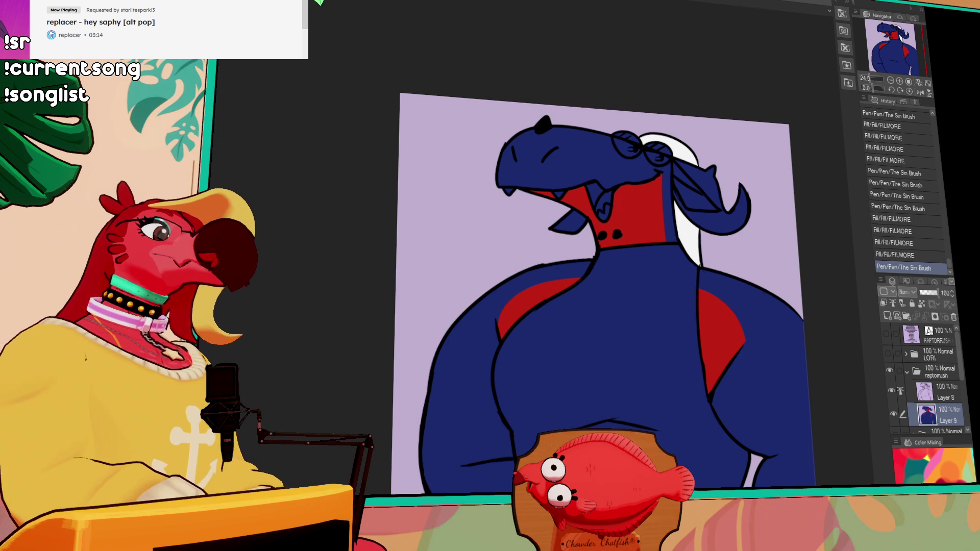
Step: Fill the area beside and under the scarf and the lower jaw orange
left_click(681, 171)
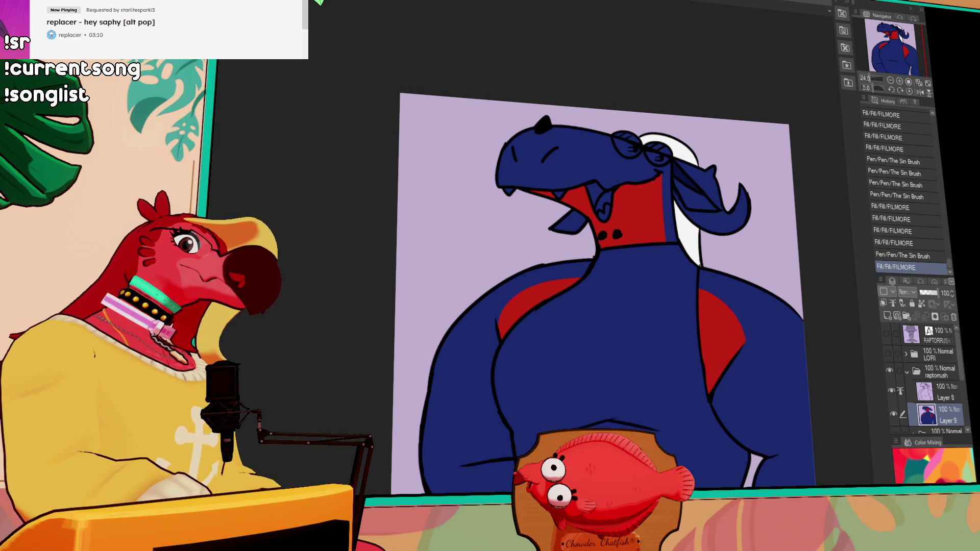
left_click(719, 178)
left_click(569, 222)
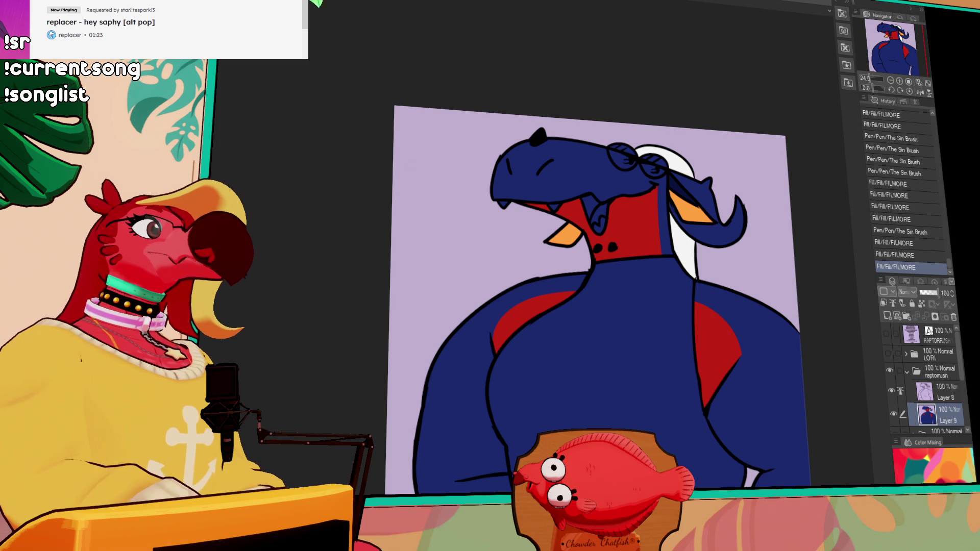
Step: Switch to the shorts reference canvas
key("ctrl+Tab")
Step: Pan across the white shorts photos, then paste the black fleece shorts screenshot as a new layer
scroll(479, 208, "up", 3)
left_click_drag(479, 208, 632, 459)
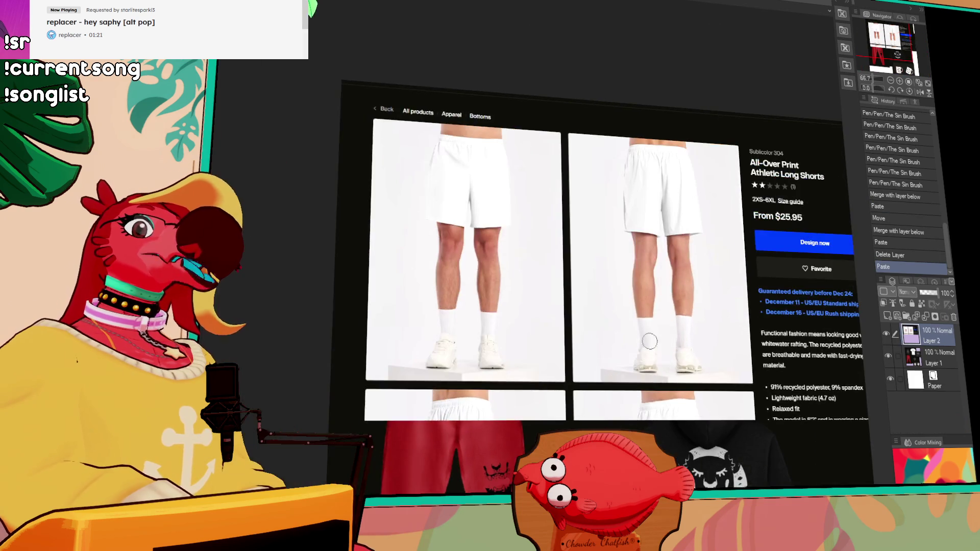
scroll(610, 316, "up", 3)
mouse_move(611, 317)
left_mouse_down()
mouse_move(733, 415)
mouse_move(522, 400)
mouse_move(498, 409)
mouse_move(572, 403)
mouse_move(582, 339)
mouse_move(107, 351)
left_mouse_up()
left_click_drag(447, 178, 567, 177)
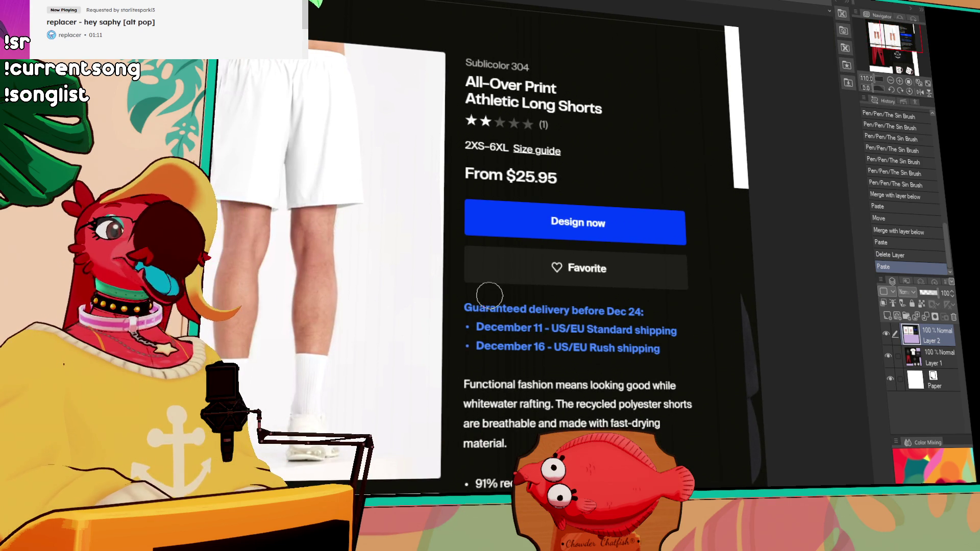
left_click_drag(485, 286, 647, 289)
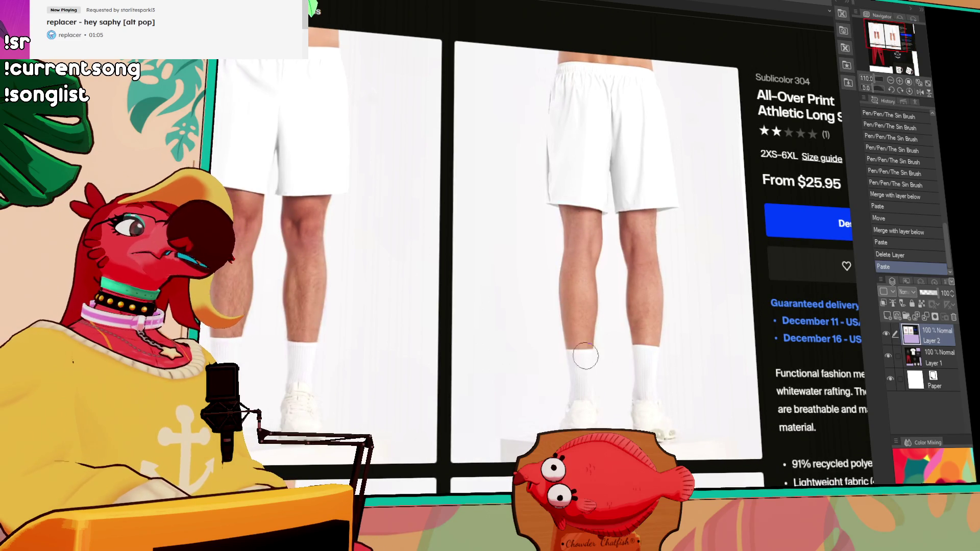
left_click_drag(734, 360, 619, 378)
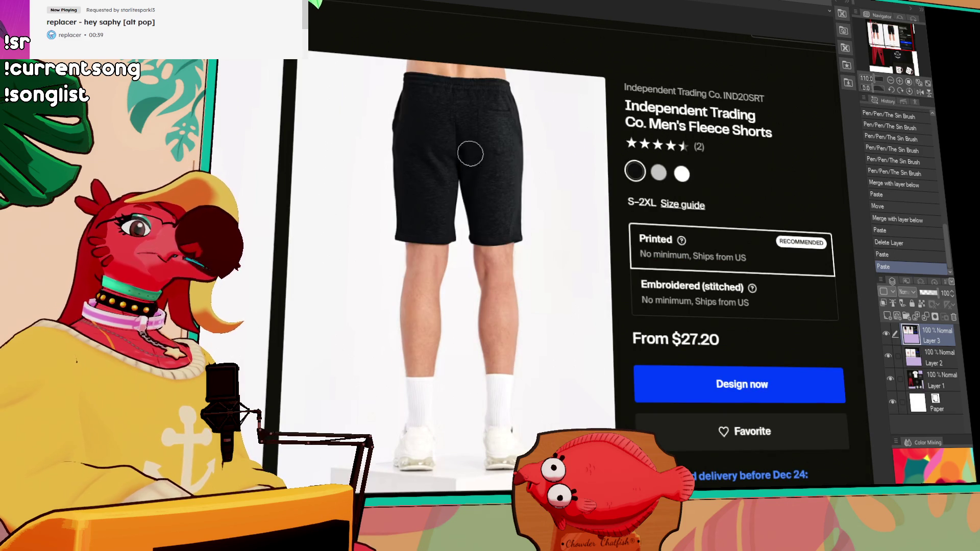
key("ctrl+v")
Step: Move the fleece shorts image below the white shorts and zoom out to view both
mouse_move(509, 212)
left_mouse_down()
mouse_move(782, 310)
mouse_move(593, 169)
mouse_move(800, 197)
mouse_move(290, 229)
mouse_move(154, 219)
mouse_move(627, 234)
mouse_move(647, 229)
mouse_move(742, 147)
mouse_move(623, 318)
left_mouse_up()
scroll(623, 317, "up", 4)
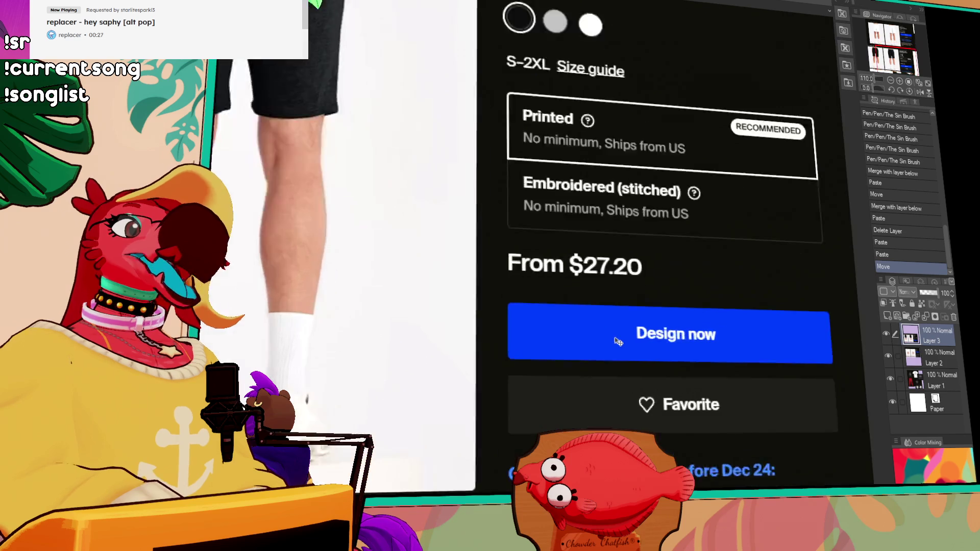
scroll(622, 317, "down", 5)
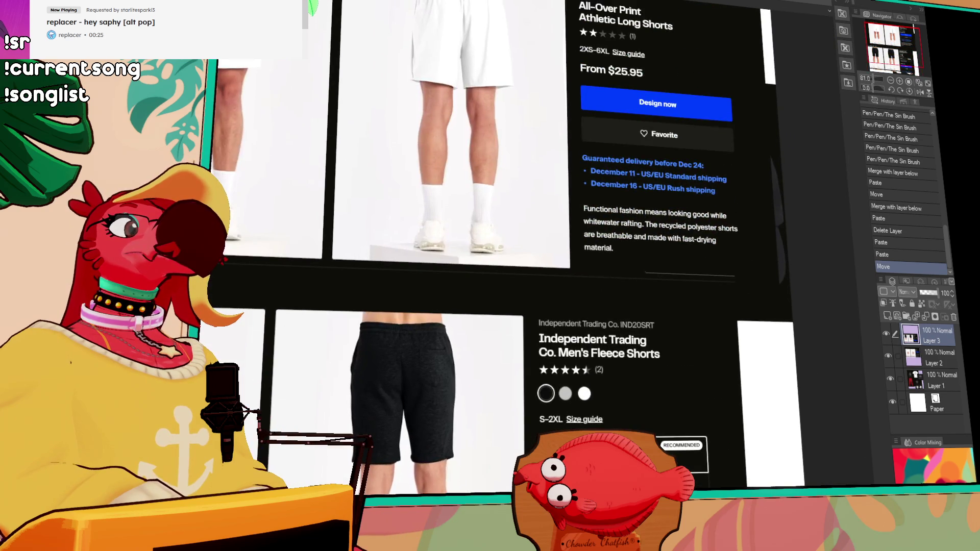
scroll(621, 239, "up", 2)
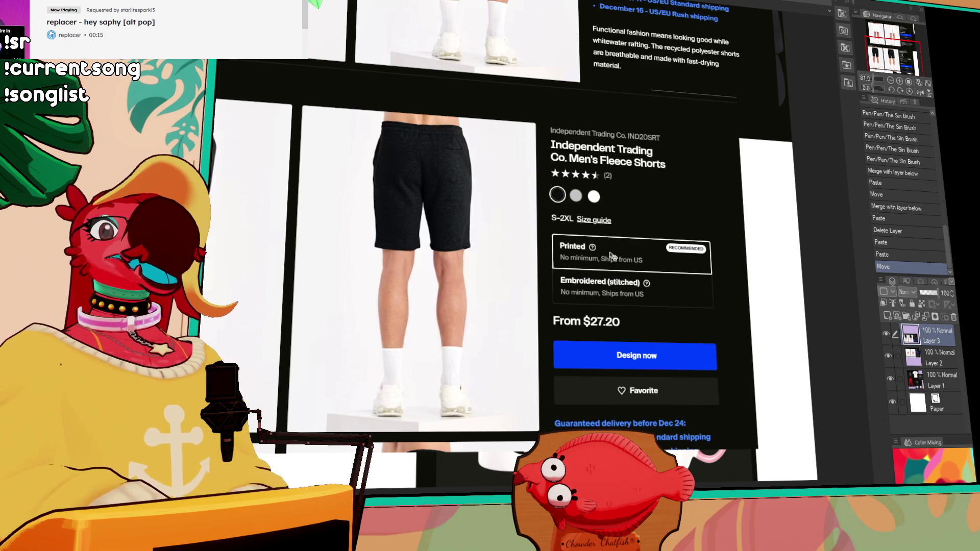
left_click_drag(880, 62, 879, 51)
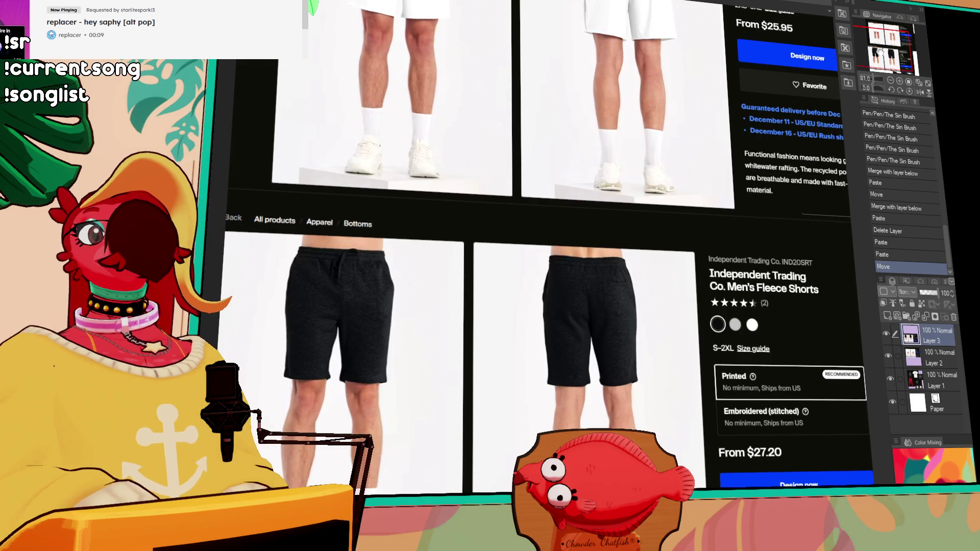
left_click_drag(880, 51, 879, 51)
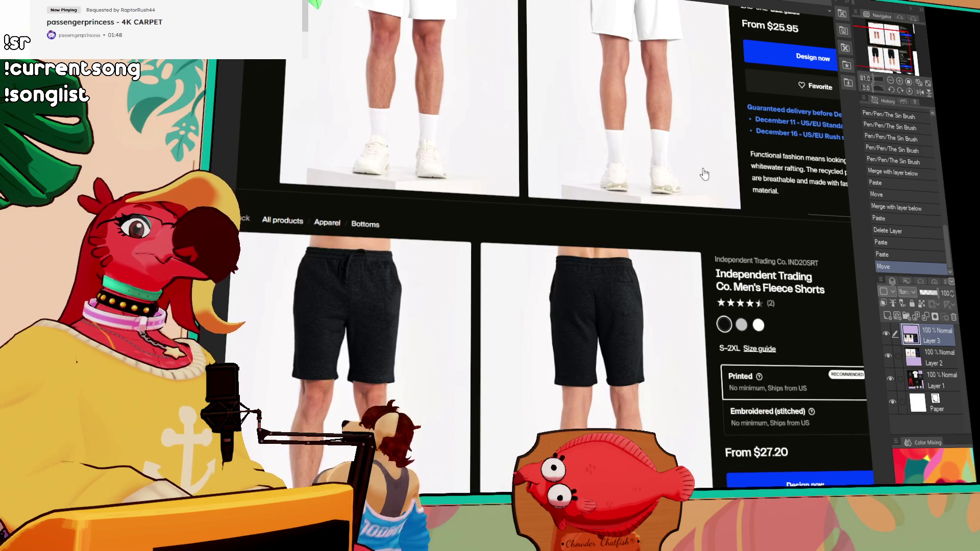
Step: Paste the white unisex athletic shorts screenshot as Layer 4, move it lower, and view its description
key("ctrl+v")
left_click_drag(668, 88, 668, 286)
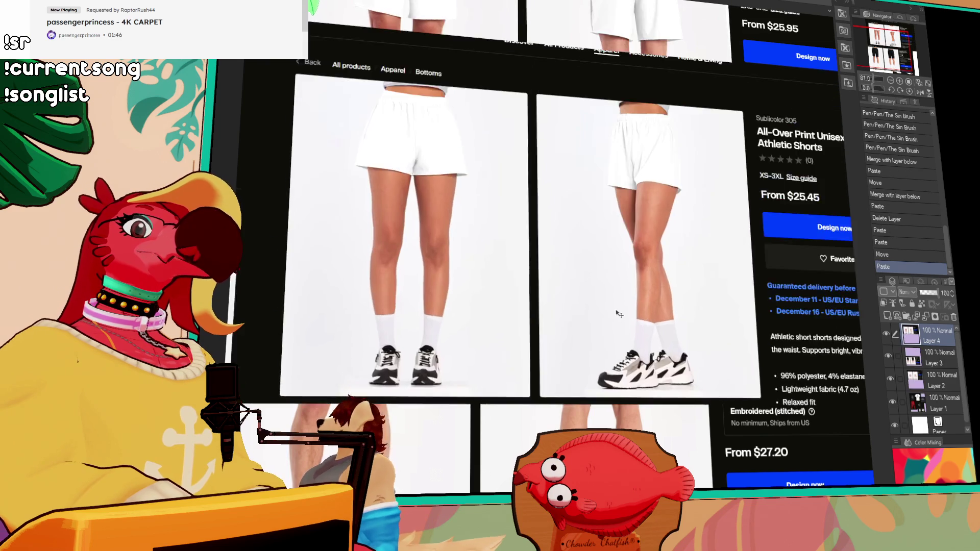
scroll(418, 276, "up", 3)
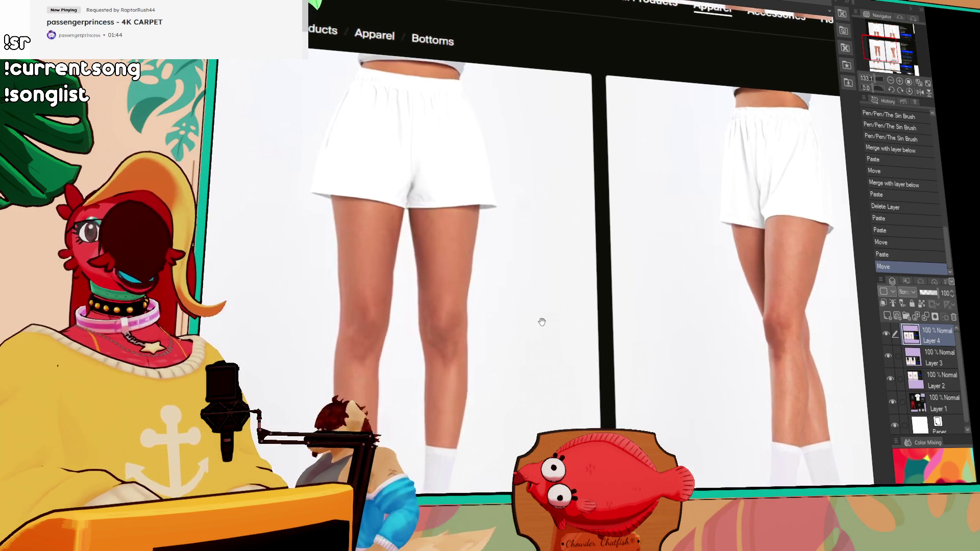
left_click_drag(538, 321, 291, 310)
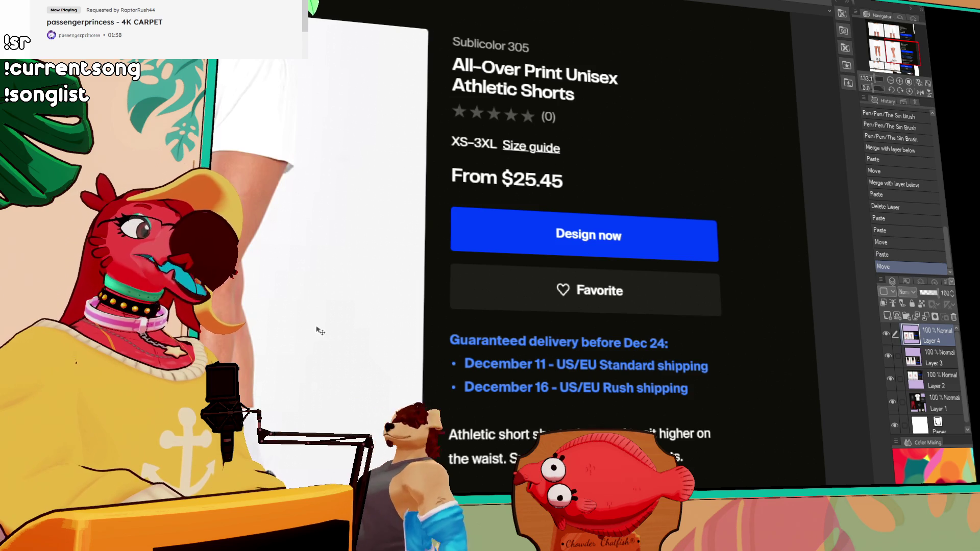
mouse_move(320, 333)
left_mouse_down()
mouse_move(312, 281)
mouse_move(323, 207)
mouse_move(778, 398)
left_mouse_up()
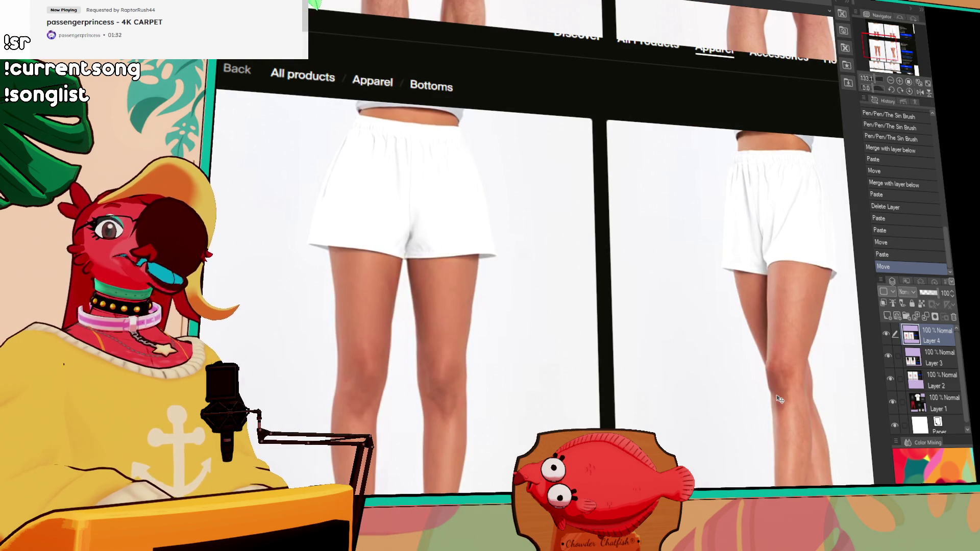
scroll(784, 383, "down", 3)
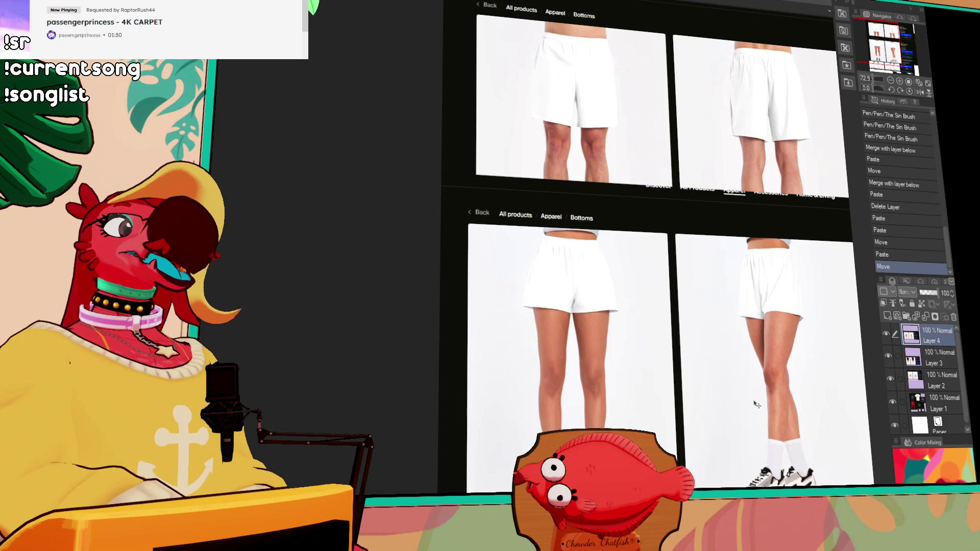